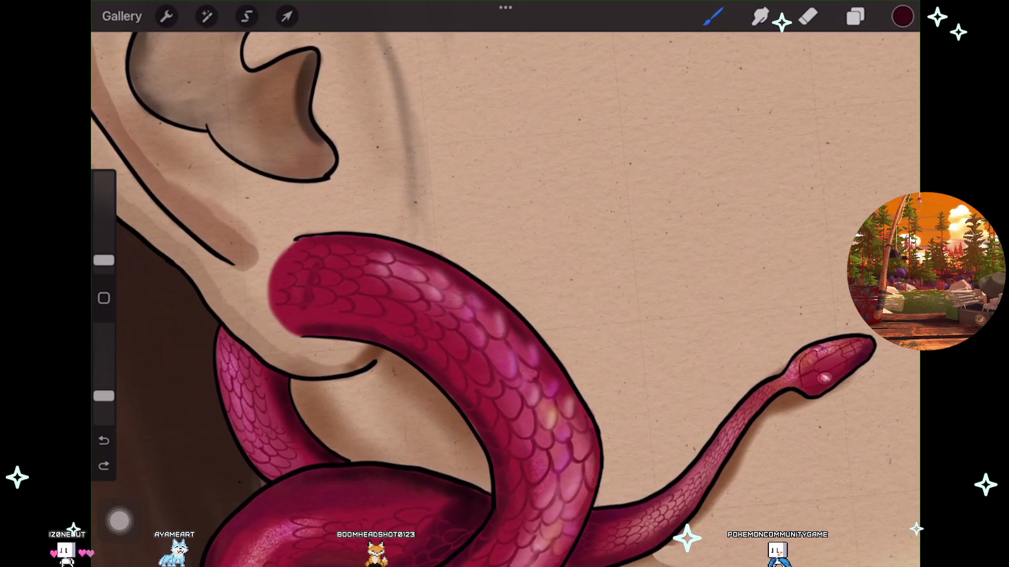
Undo the snake's last paint stroke and the last layer visibility change.
{"action": "left_click", "coordinate": [103, 441]}
{"action": "left_click", "coordinate": [855, 16]}
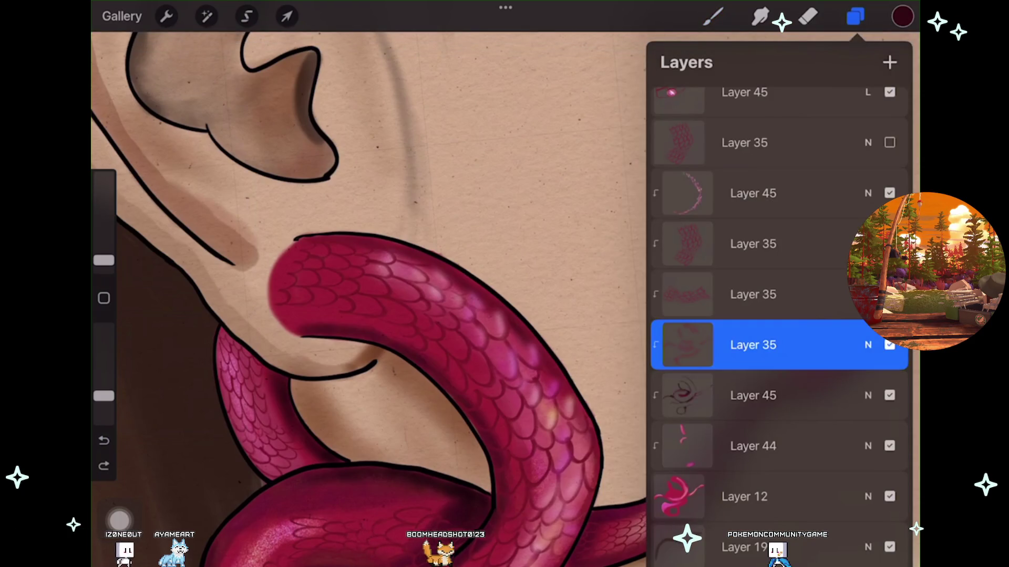
{"action": "left_click", "coordinate": [104, 440]}
Select Layer 44, turn its visibility back on, and return to painting.
{"action": "left_click", "coordinate": [753, 395]}
{"action": "left_click", "coordinate": [753, 446]}
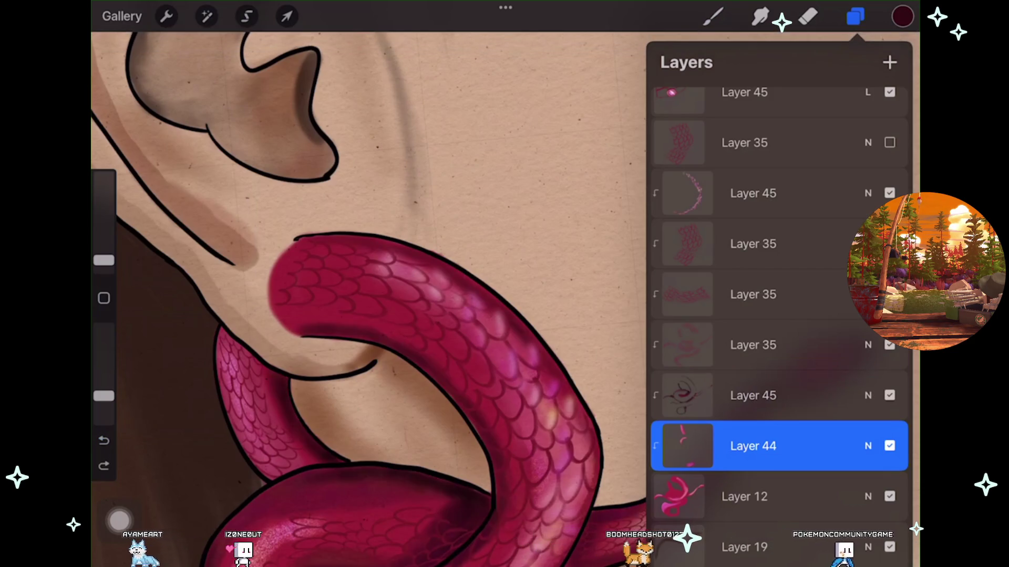
{"action": "left_click", "coordinate": [890, 547]}
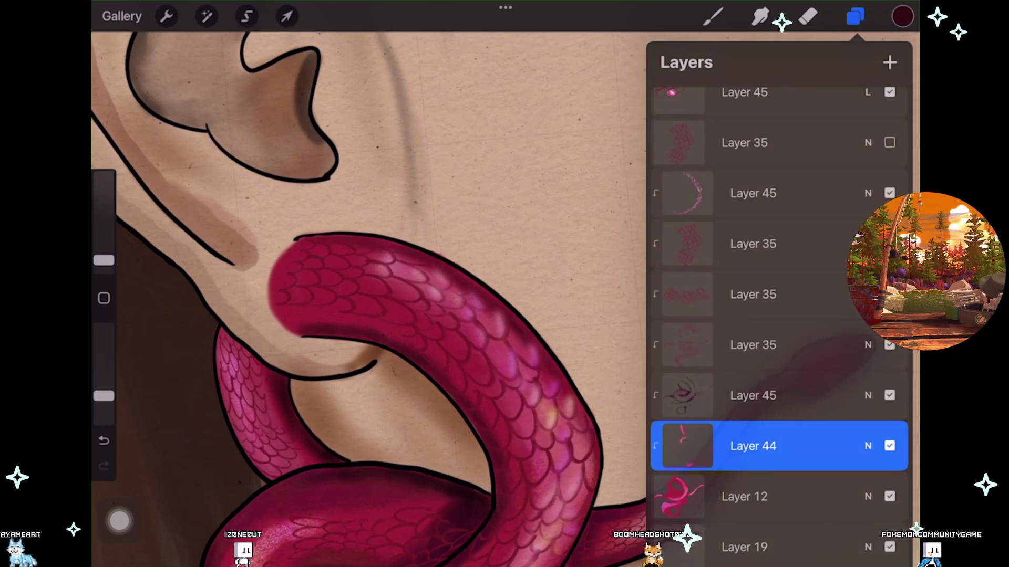
{"action": "left_click", "coordinate": [713, 16]}
{"action": "scroll", "coordinate": [452, 315], "scroll_direction": "up", "scroll_amount": 3}
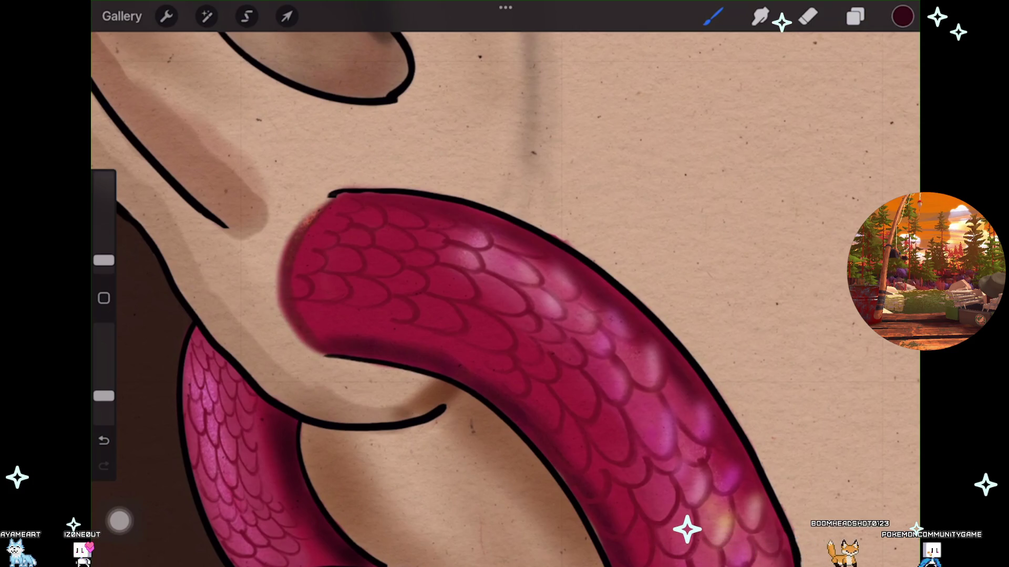
Undo the stroke on the snake head's left edge, then undo and redo the lower coil's visibility.
{"action": "key", "text": "ctrl+z"}
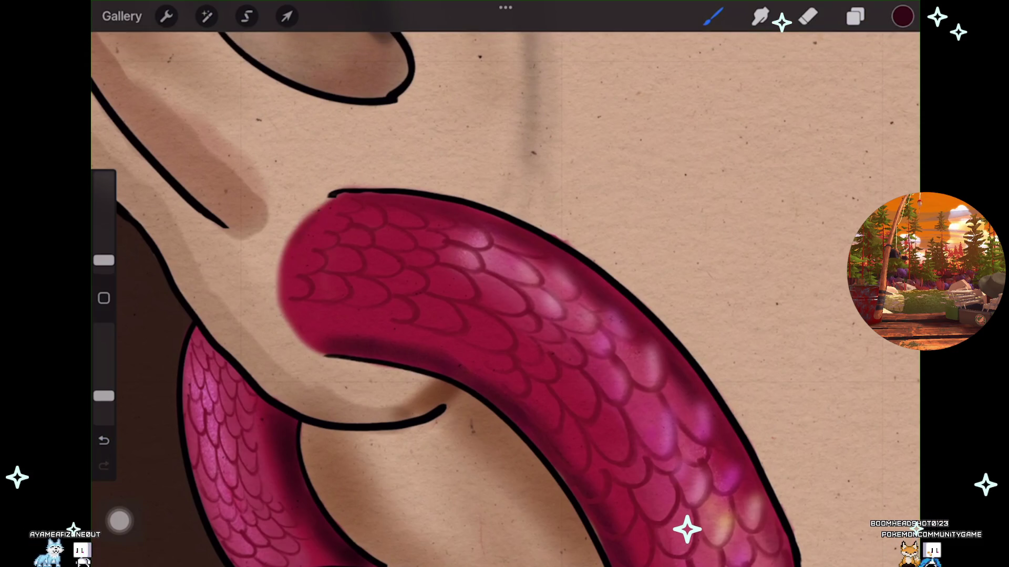
{"action": "key", "text": "ctrl+z"}
{"action": "key", "text": "ctrl+shift+z"}
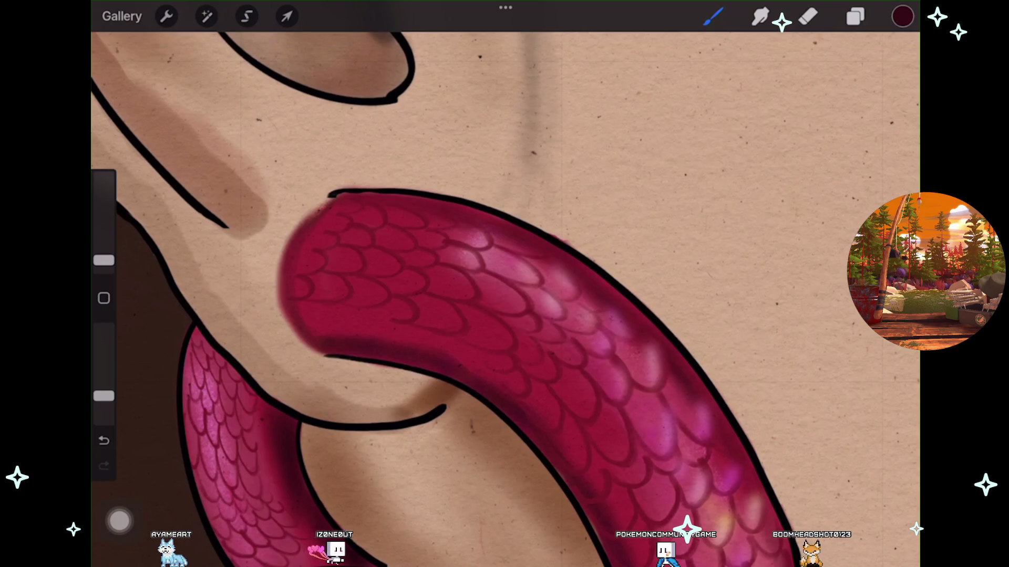
{"action": "scroll", "coordinate": [504, 299], "scroll_direction": "down", "scroll_amount": 5}
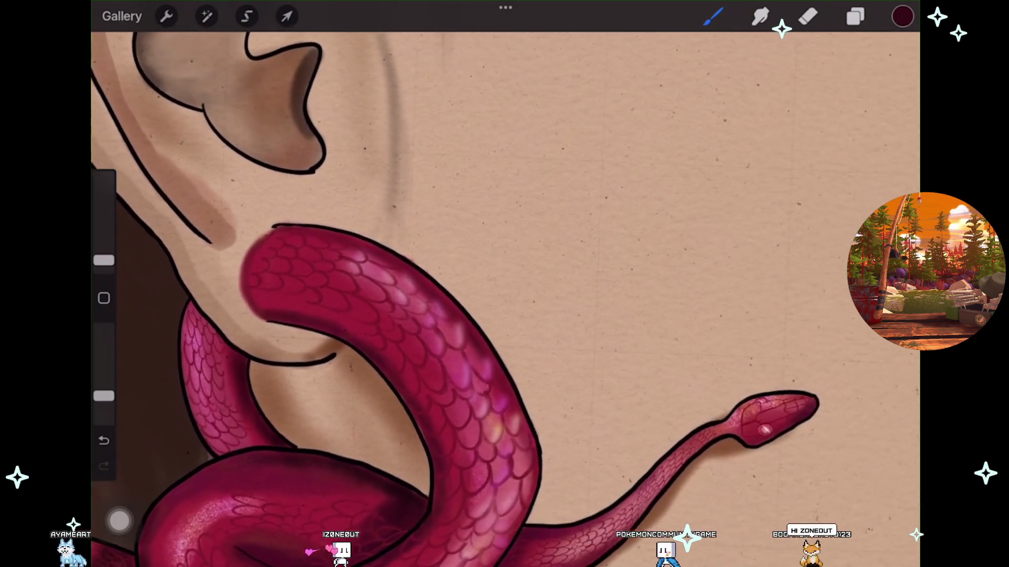
{"action": "scroll", "coordinate": [489, 299], "scroll_direction": "down", "scroll_amount": 3}
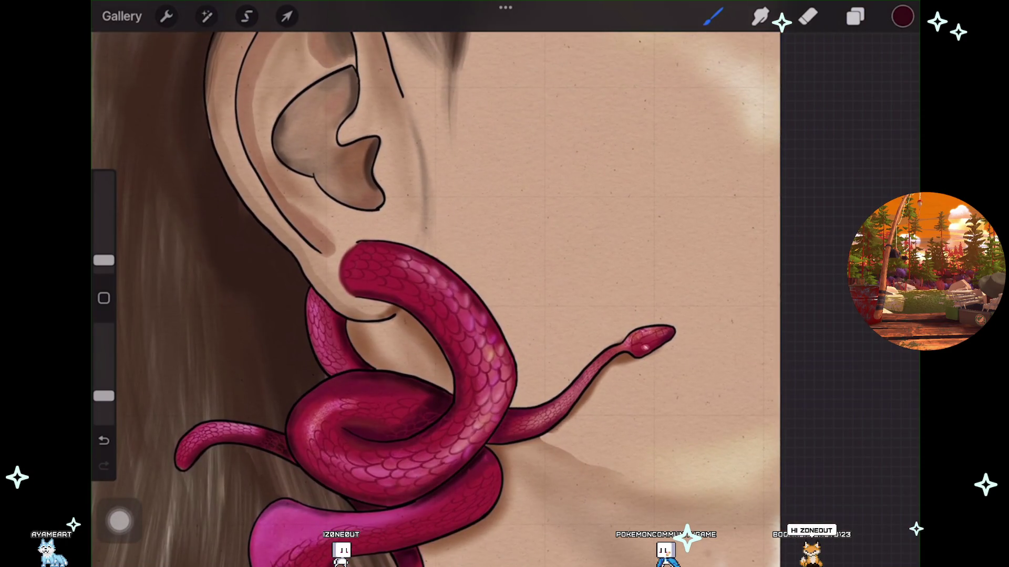
{"action": "scroll", "coordinate": [526, 315], "scroll_direction": "up", "scroll_amount": 3}
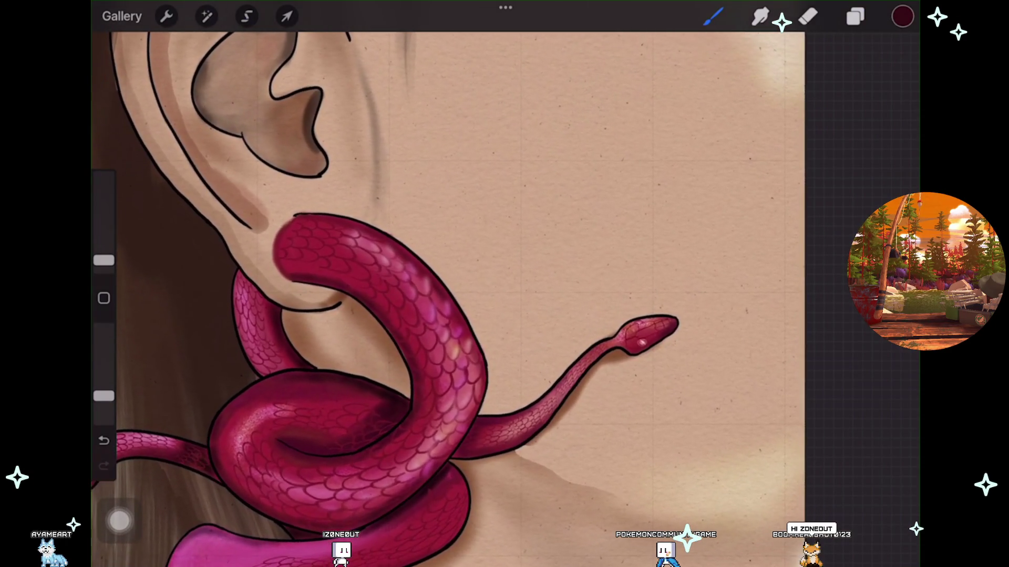
{"action": "scroll", "coordinate": [451, 299], "scroll_direction": "down", "scroll_amount": 2}
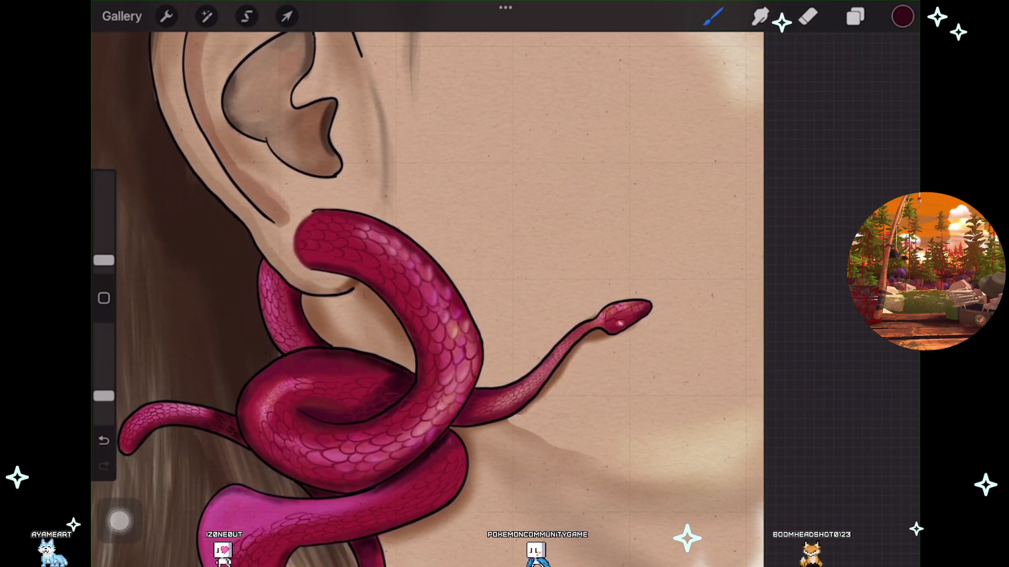
{"action": "scroll", "coordinate": [420, 294], "scroll_direction": "down", "scroll_amount": 3}
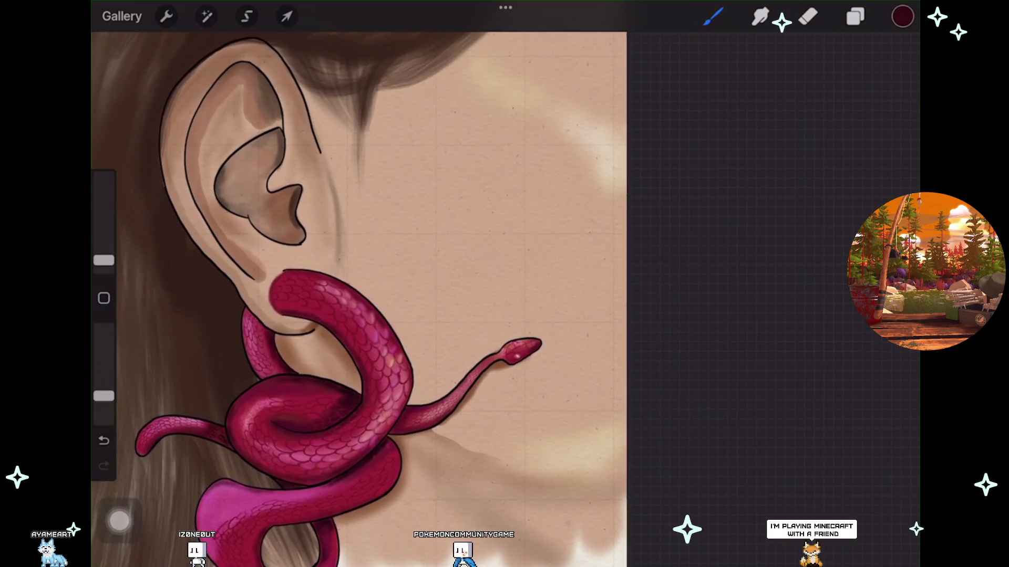
{"action": "scroll", "coordinate": [368, 299], "scroll_direction": "down", "scroll_amount": 2}
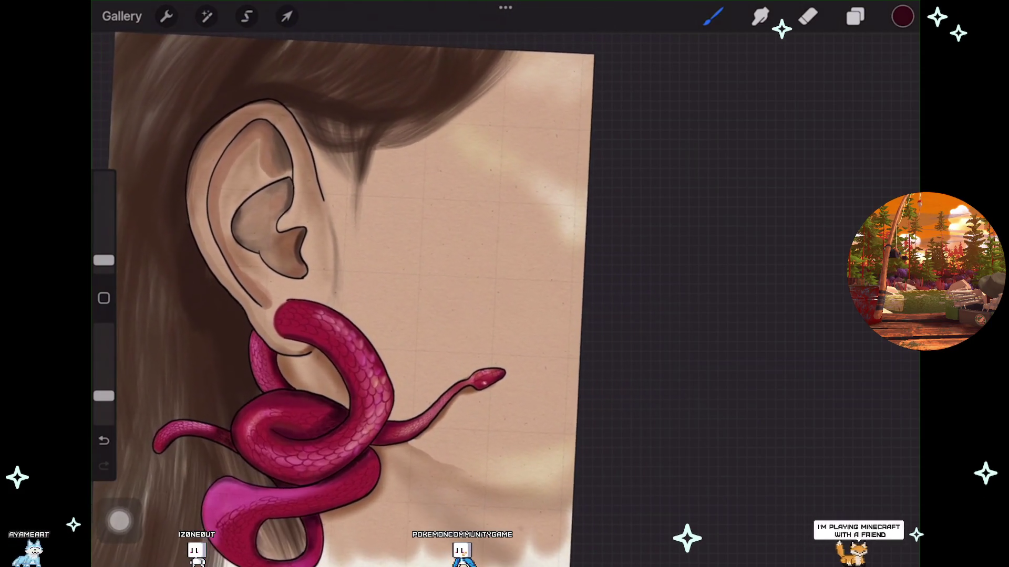
{"action": "scroll", "coordinate": [326, 305], "scroll_direction": "down", "scroll_amount": 2}
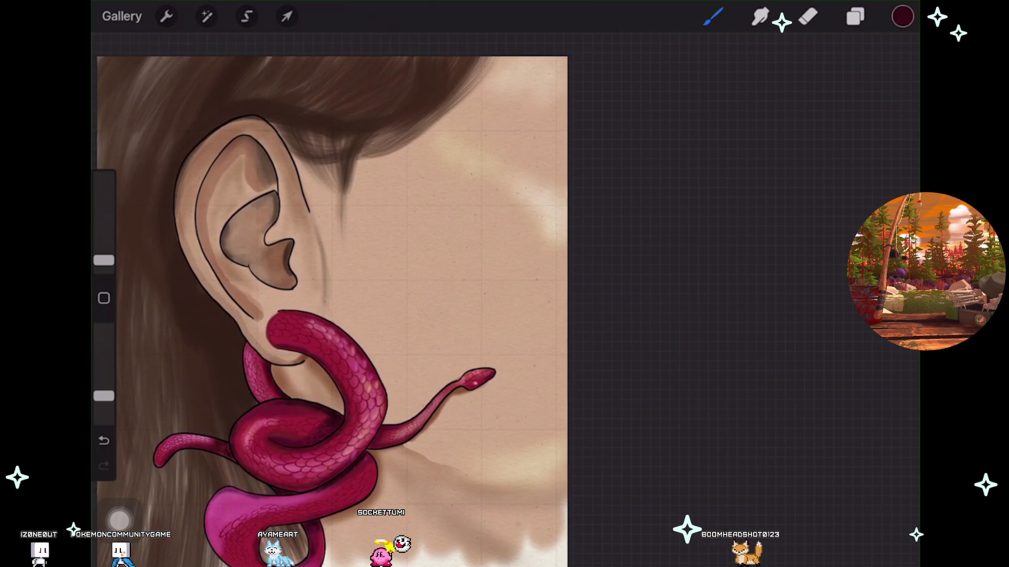
{"action": "scroll", "coordinate": [368, 315], "scroll_direction": "up", "scroll_amount": 3}
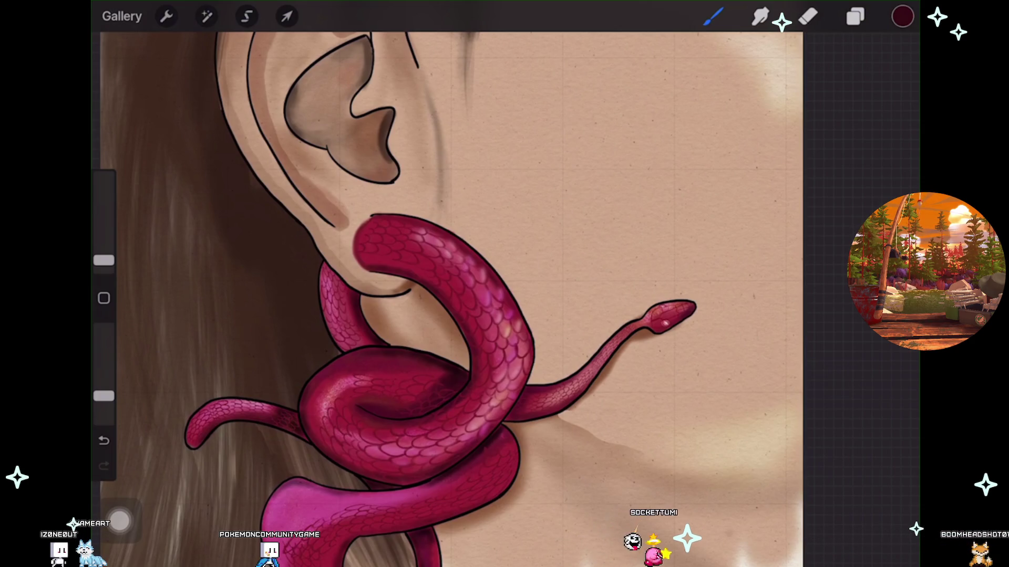
{"action": "scroll", "coordinate": [315, 247], "scroll_direction": "up", "scroll_amount": 5}
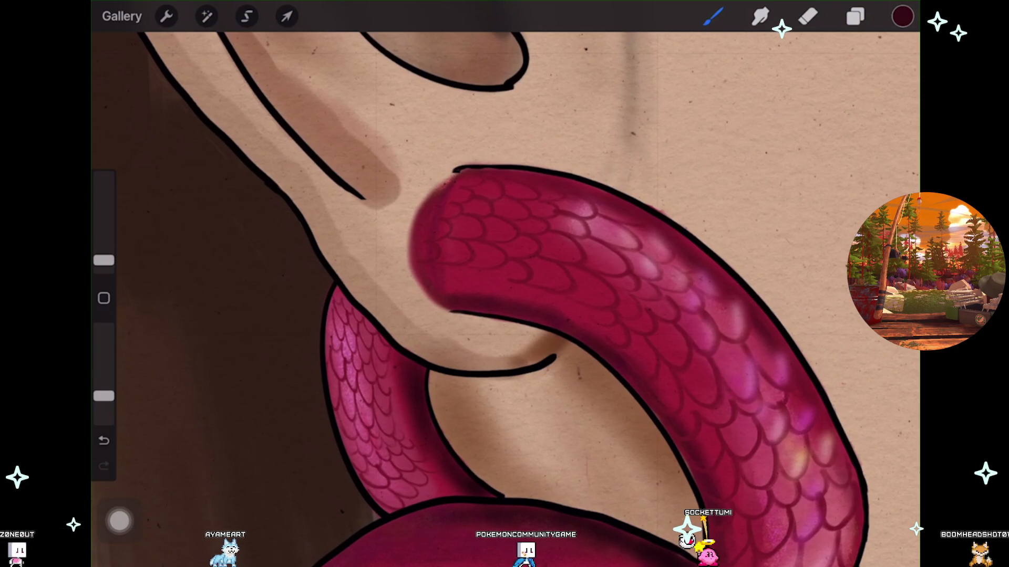
{"action": "left_click", "coordinate": [902, 17]}
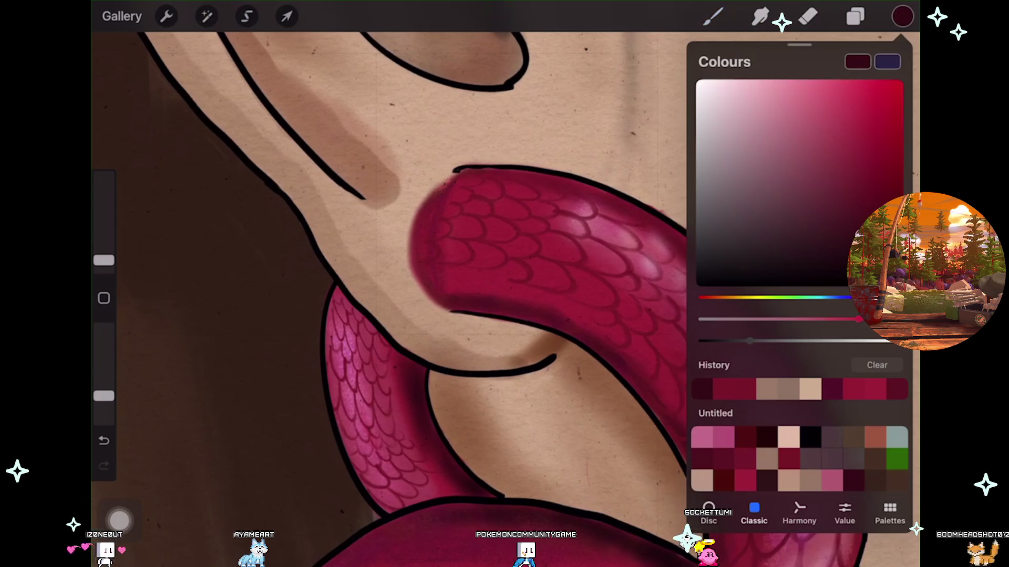
Darken the deep maroon painting colour slightly with the Classic brightness slider.
{"action": "left_click_drag", "start_coordinate": [750, 341], "coordinate": [734, 340]}
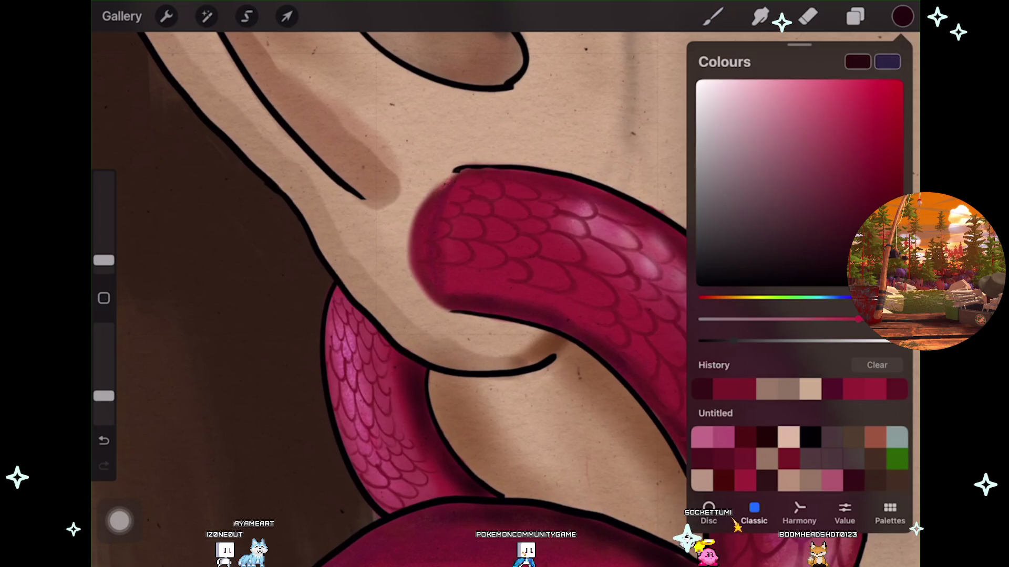
{"action": "left_click", "coordinate": [713, 16]}
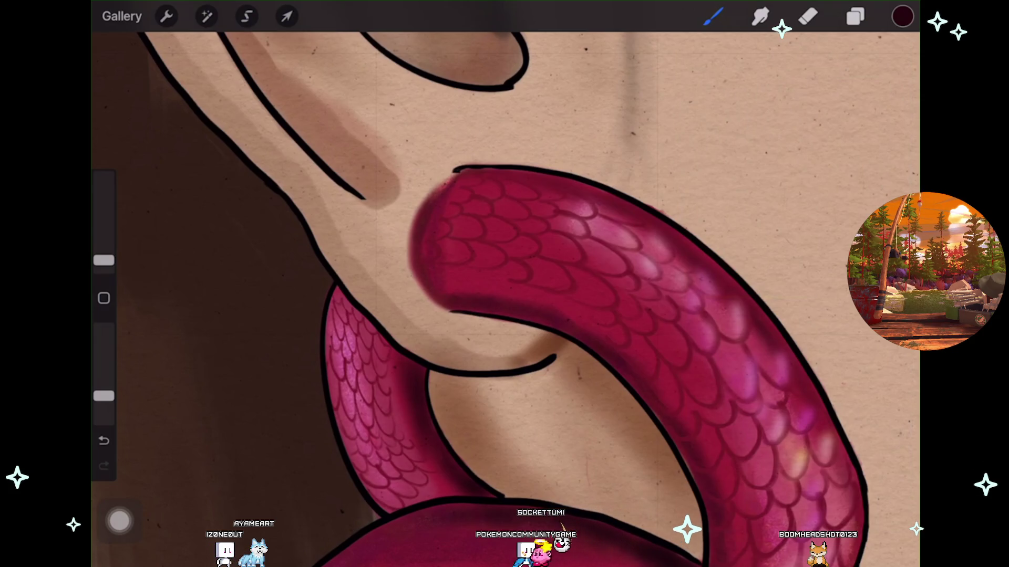
{"action": "scroll", "coordinate": [505, 283], "scroll_direction": "down", "scroll_amount": 10}
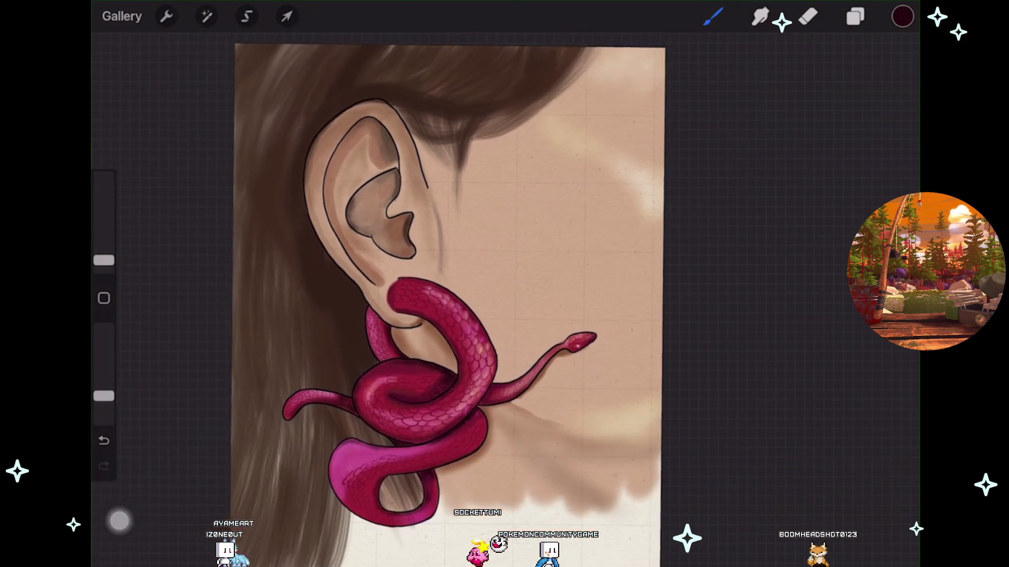
Toggle Layer 44, Layer 19's hair strands and the snake shading layers to compare.
{"action": "left_click", "coordinate": [855, 16]}
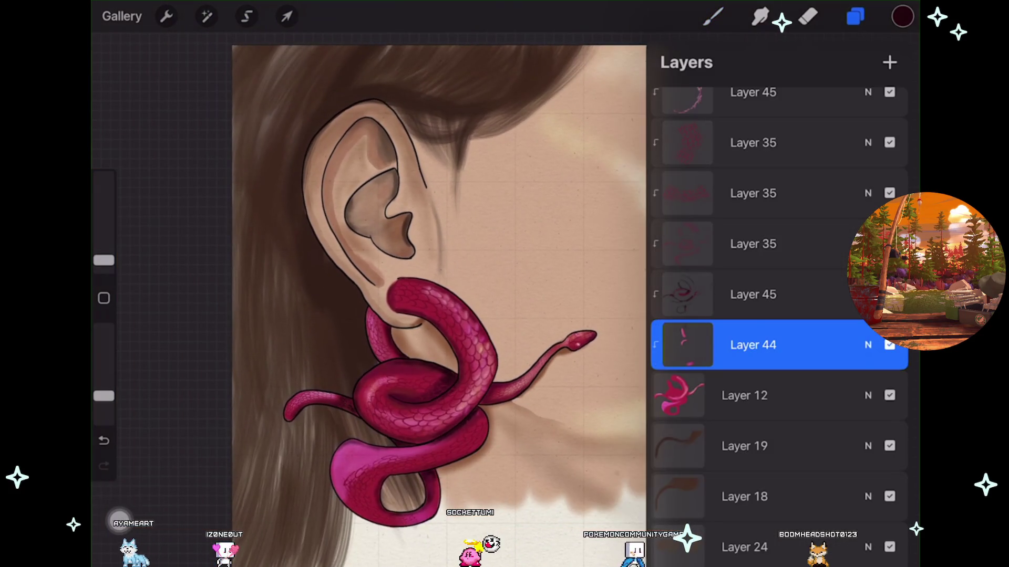
{"action": "left_click", "coordinate": [890, 345]}
{"action": "left_click", "coordinate": [890, 345]}
{"action": "scroll", "coordinate": [415, 310], "scroll_direction": "down", "scroll_amount": 2}
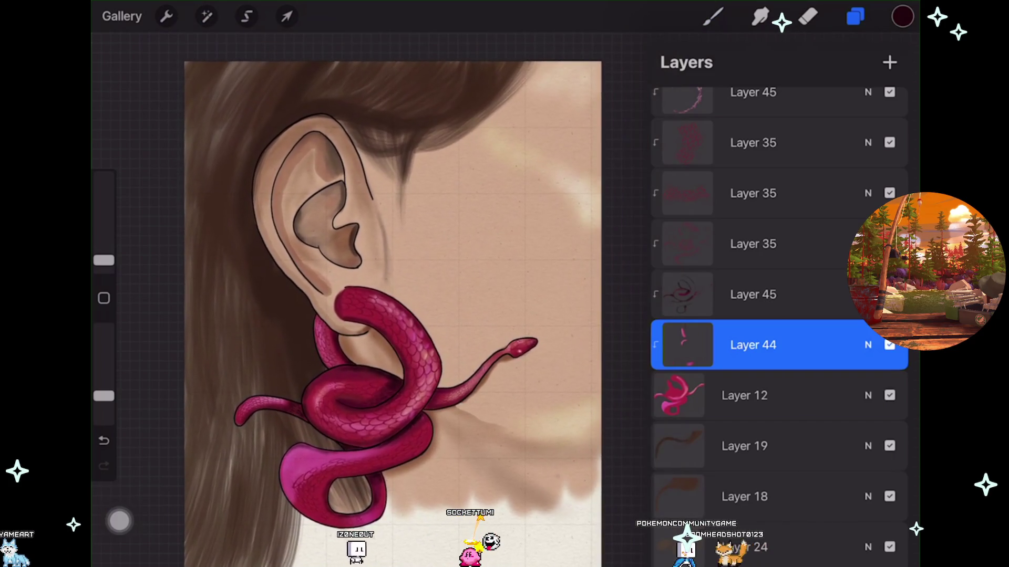
{"action": "left_click", "coordinate": [889, 446]}
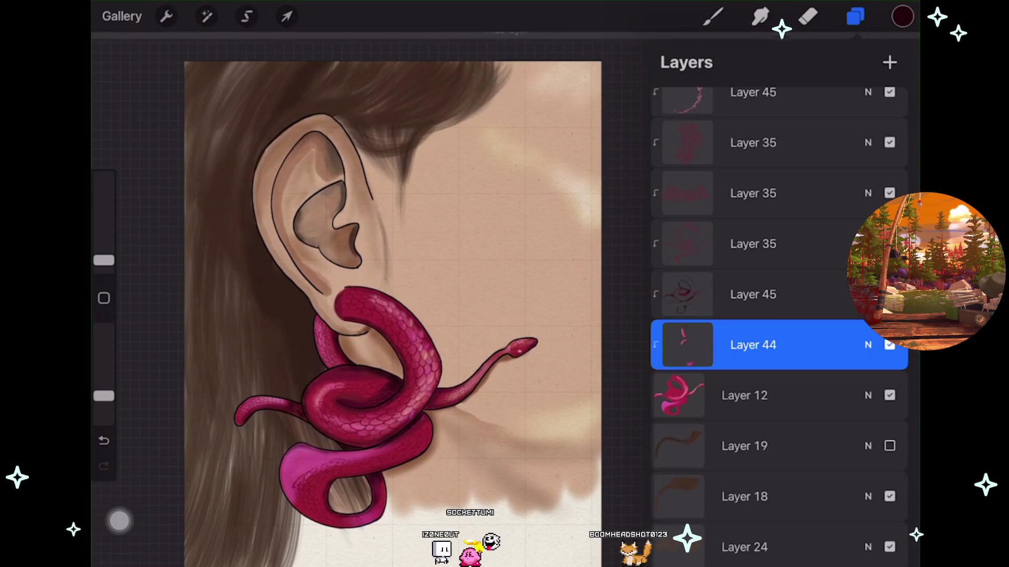
{"action": "left_click", "coordinate": [889, 446]}
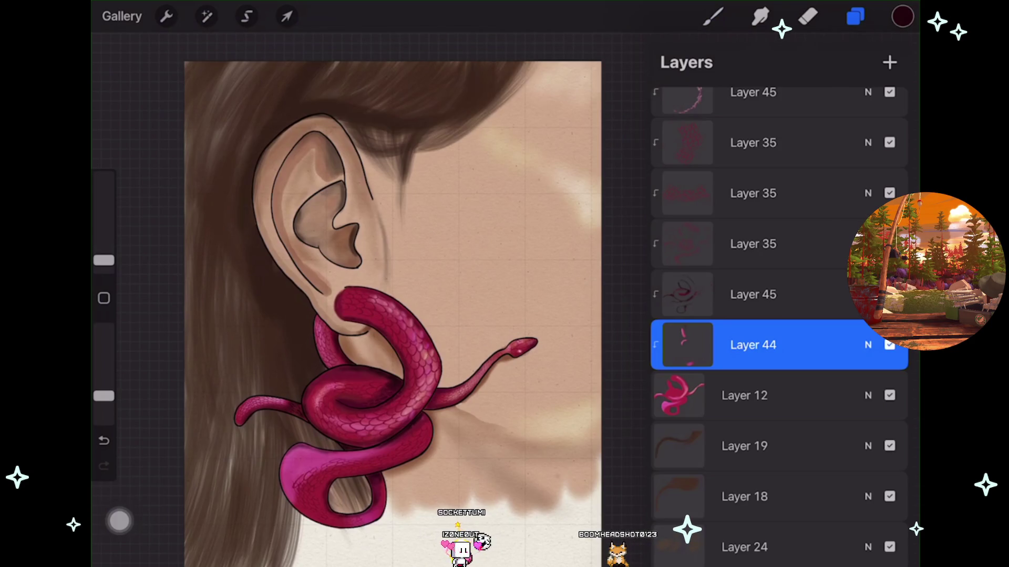
{"action": "left_click", "coordinate": [890, 345]}
{"action": "left_click", "coordinate": [890, 345]}
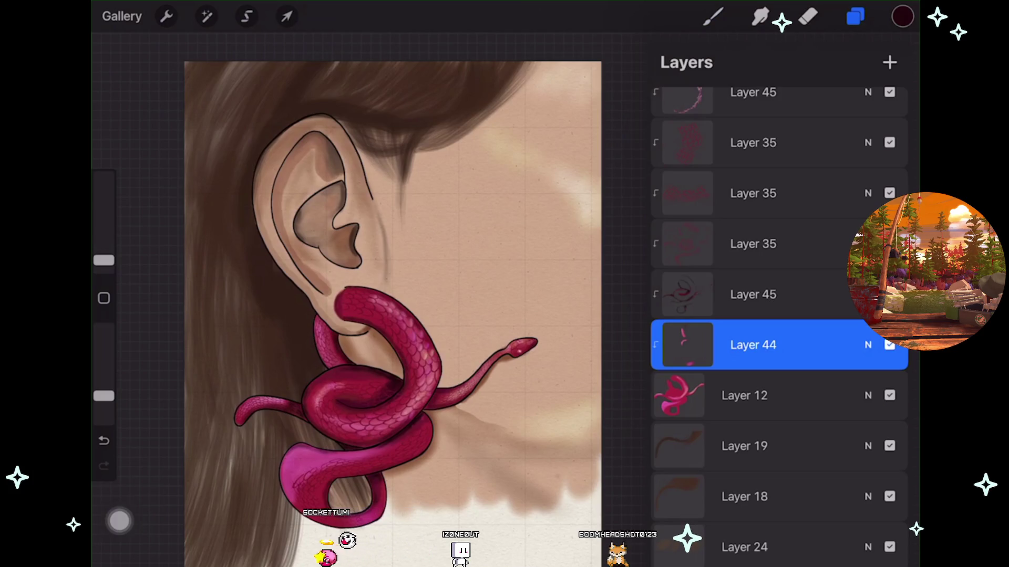
{"action": "scroll", "coordinate": [779, 315], "scroll_direction": "up", "scroll_amount": 2}
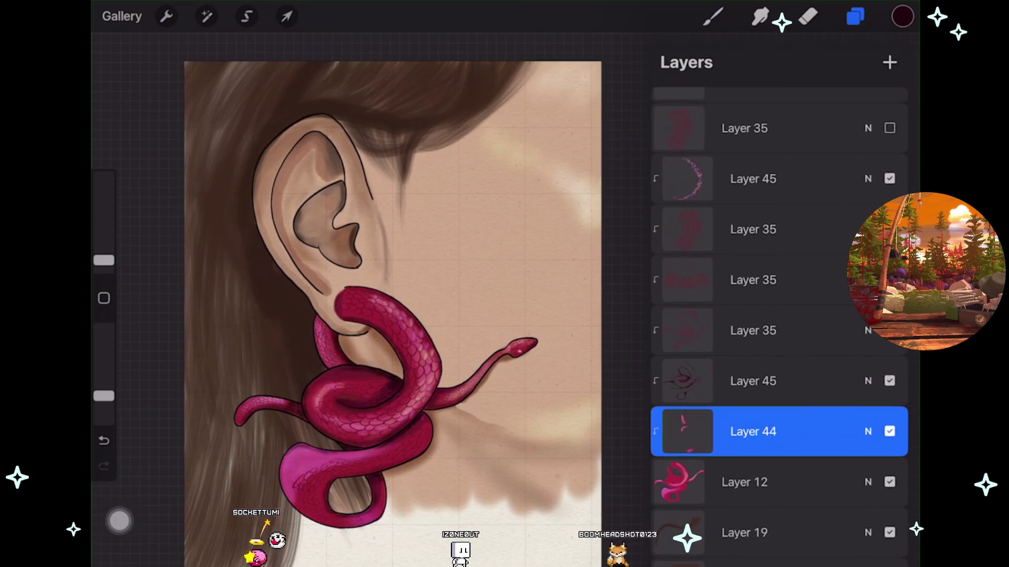
{"action": "left_click", "coordinate": [890, 330]}
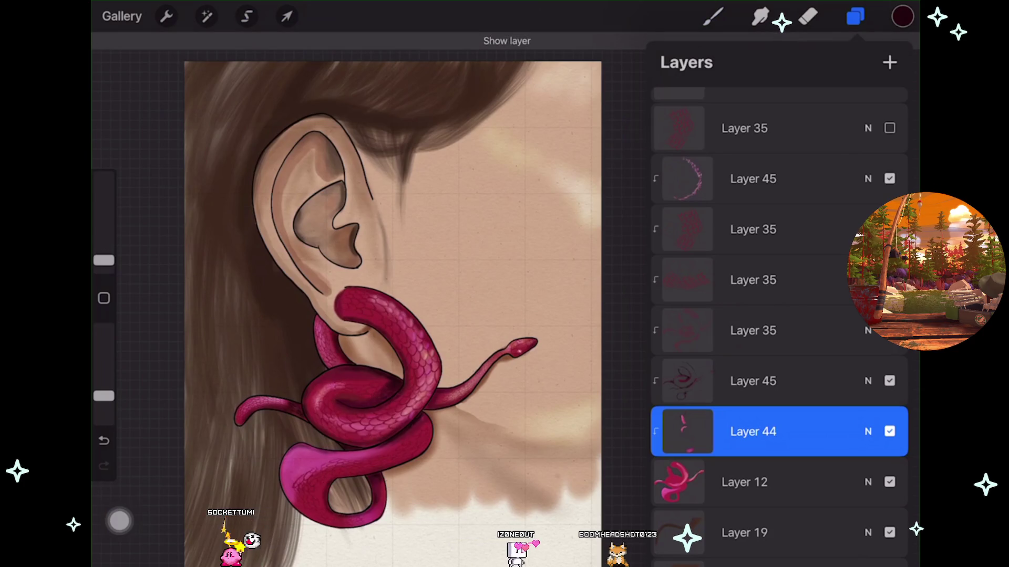
{"action": "left_click", "coordinate": [890, 330]}
{"action": "left_click", "coordinate": [889, 331]}
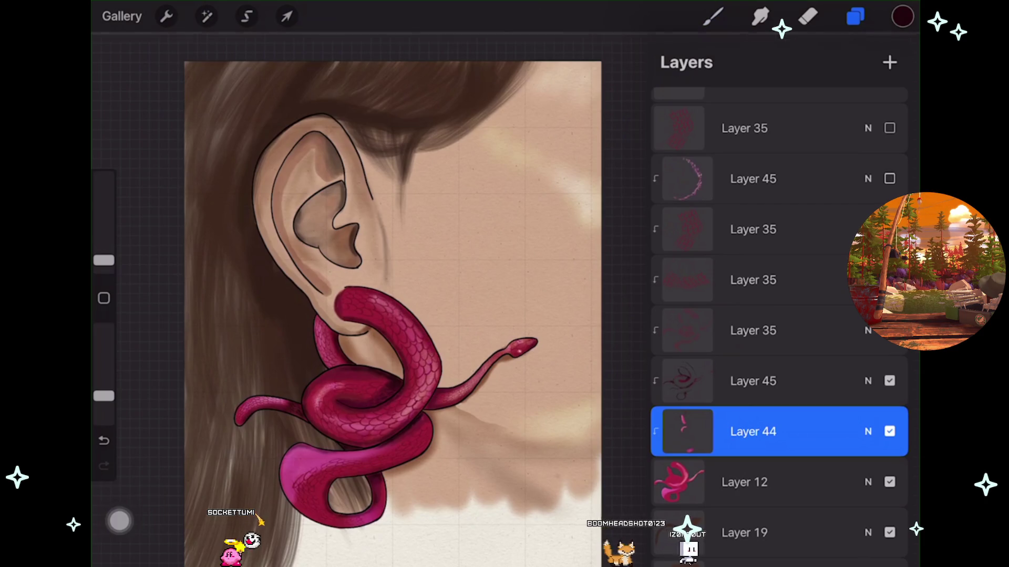
Show the hidden Layer 45 and move it below the three Layer 35 layers.
{"action": "left_click", "coordinate": [890, 178]}
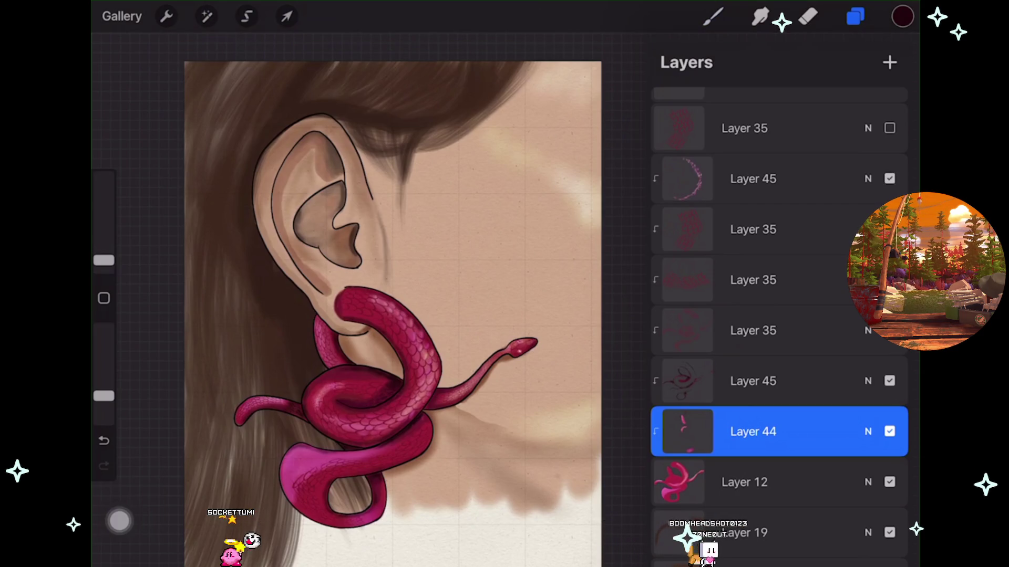
{"action": "mouse_move", "coordinate": [753, 178]}
{"action": "left_mouse_down"}
{"action": "mouse_move", "coordinate": [785, 254]}
{"action": "mouse_move", "coordinate": [786, 331]}
{"action": "left_mouse_up"}
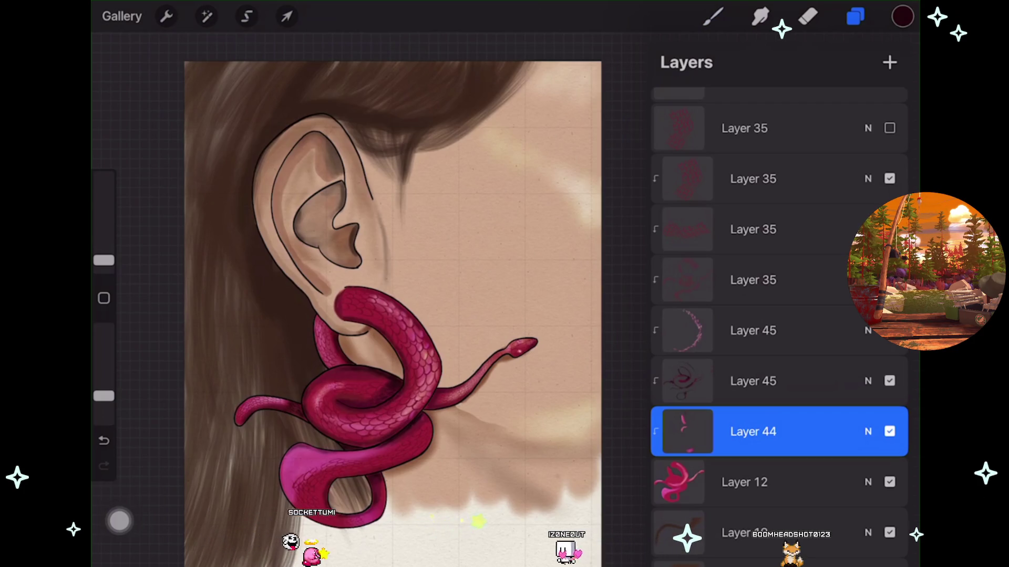
{"action": "scroll", "coordinate": [395, 364], "scroll_direction": "up", "scroll_amount": 5}
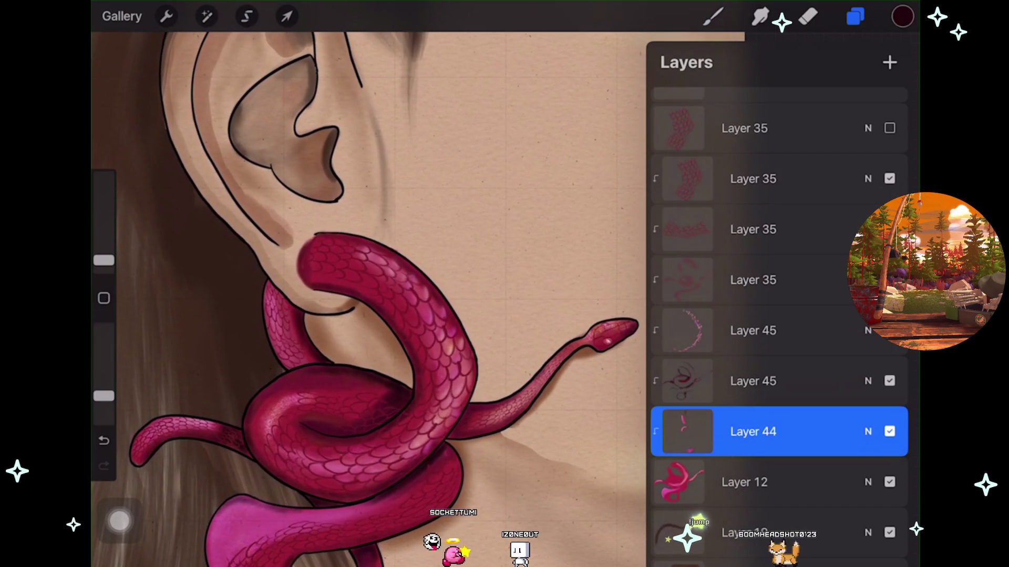
Undo the layer move, compare Layer 45 and Layer 44, and reshow the hidden snake layer.
{"action": "key", "text": "ctrl+z"}
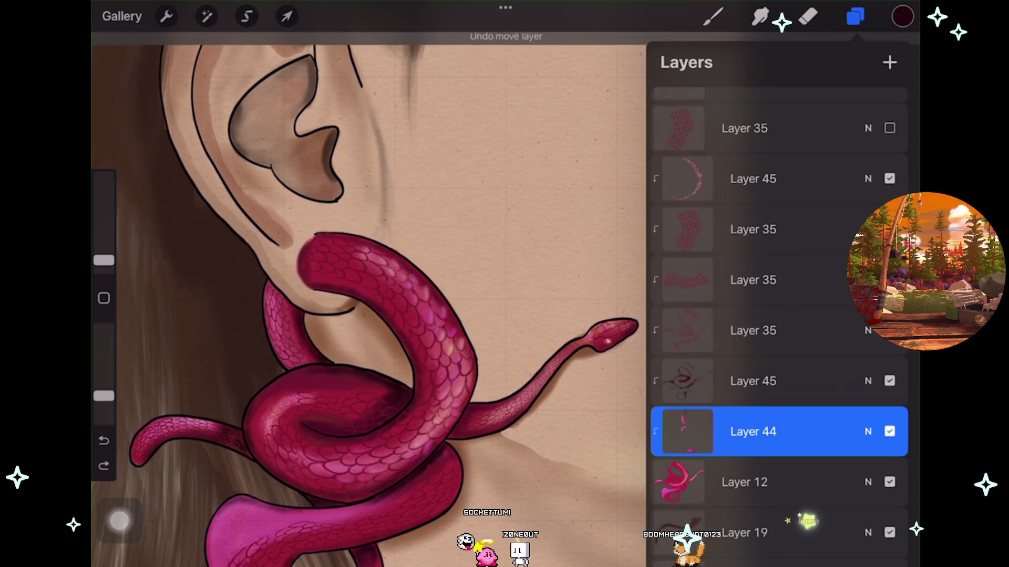
{"action": "scroll", "coordinate": [368, 316], "scroll_direction": "down", "scroll_amount": 1}
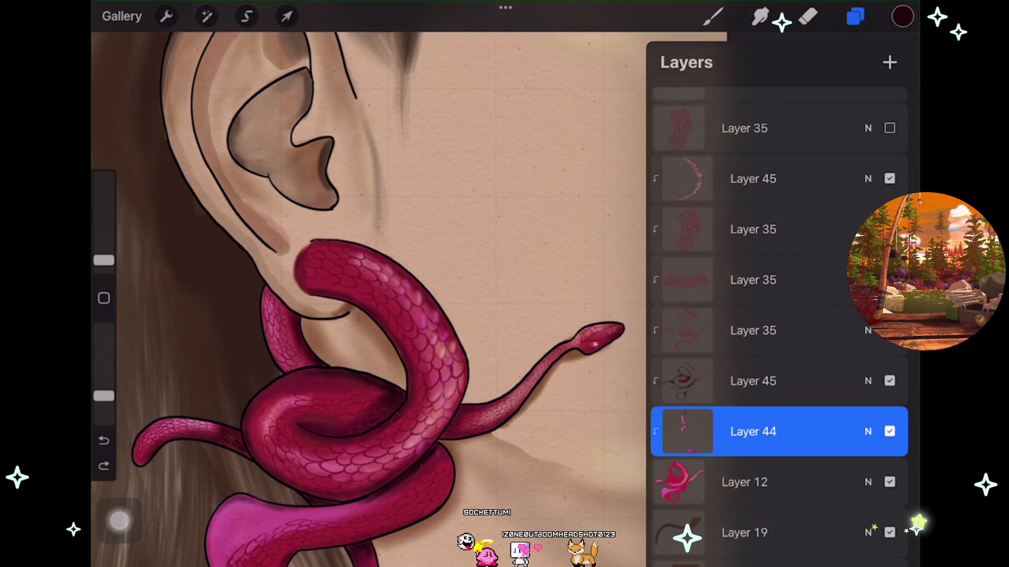
{"action": "scroll", "coordinate": [778, 315], "scroll_direction": "up", "scroll_amount": 2}
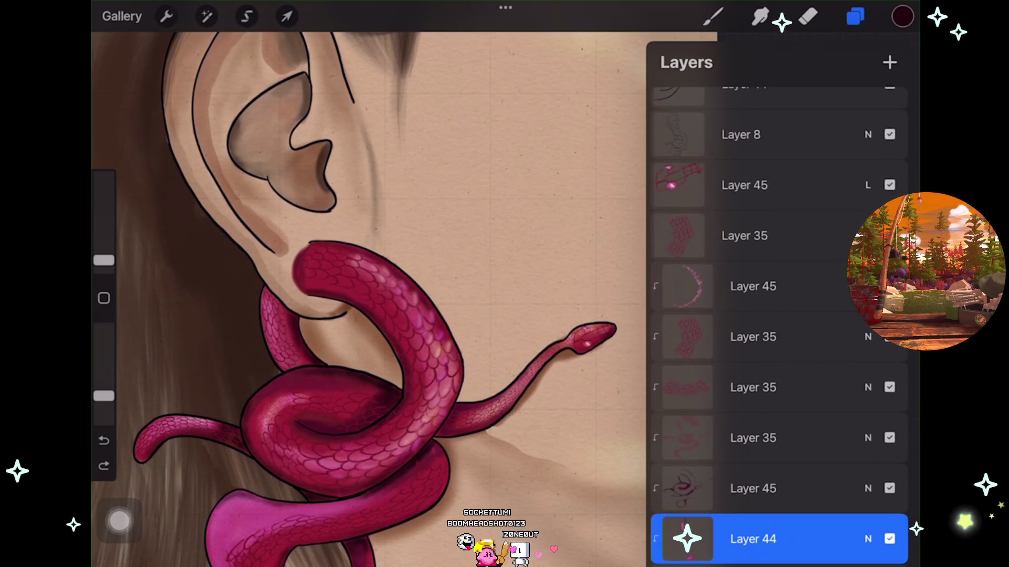
{"action": "left_click", "coordinate": [889, 184]}
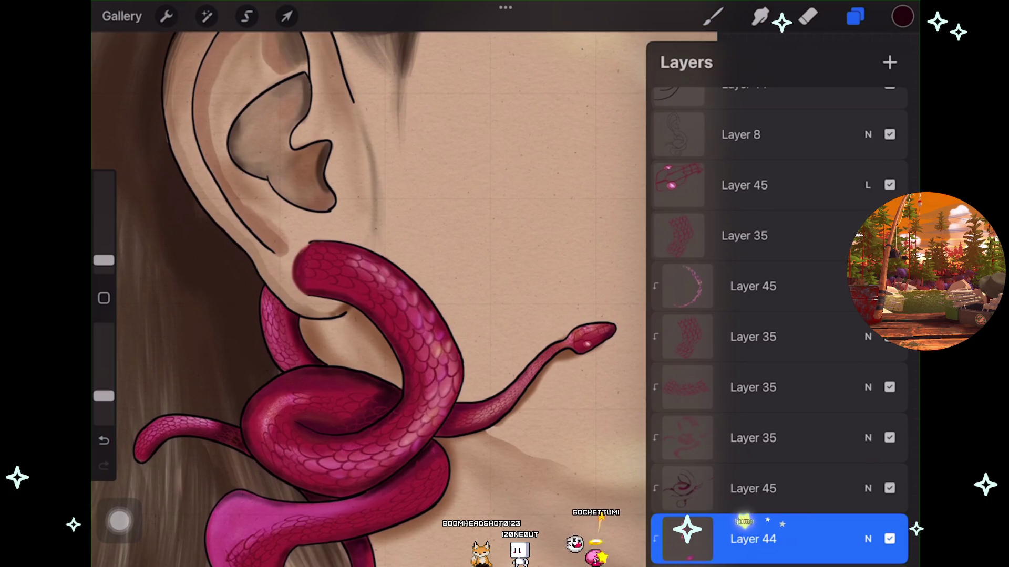
{"action": "scroll", "coordinate": [778, 315], "scroll_direction": "down", "scroll_amount": 2}
{"action": "left_click", "coordinate": [889, 463]}
{"action": "left_click", "coordinate": [889, 464]}
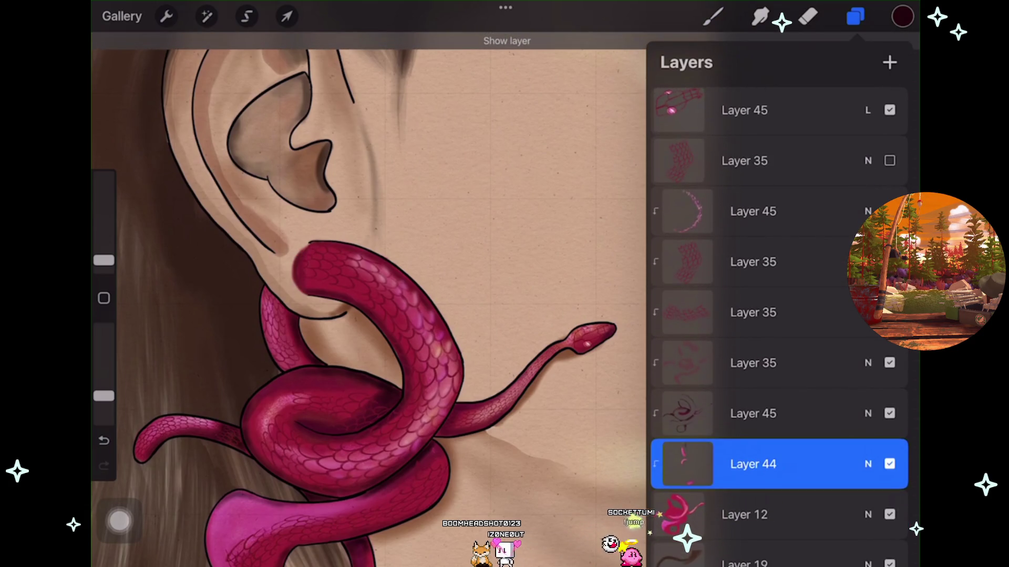
{"action": "scroll", "coordinate": [368, 295], "scroll_direction": "up", "scroll_amount": 2}
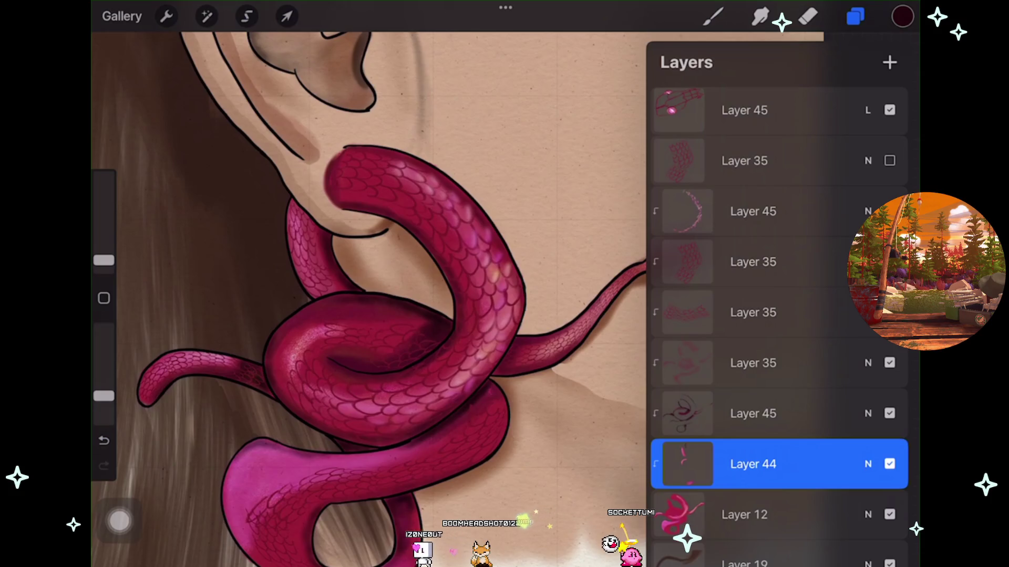
{"action": "left_click", "coordinate": [890, 262]}
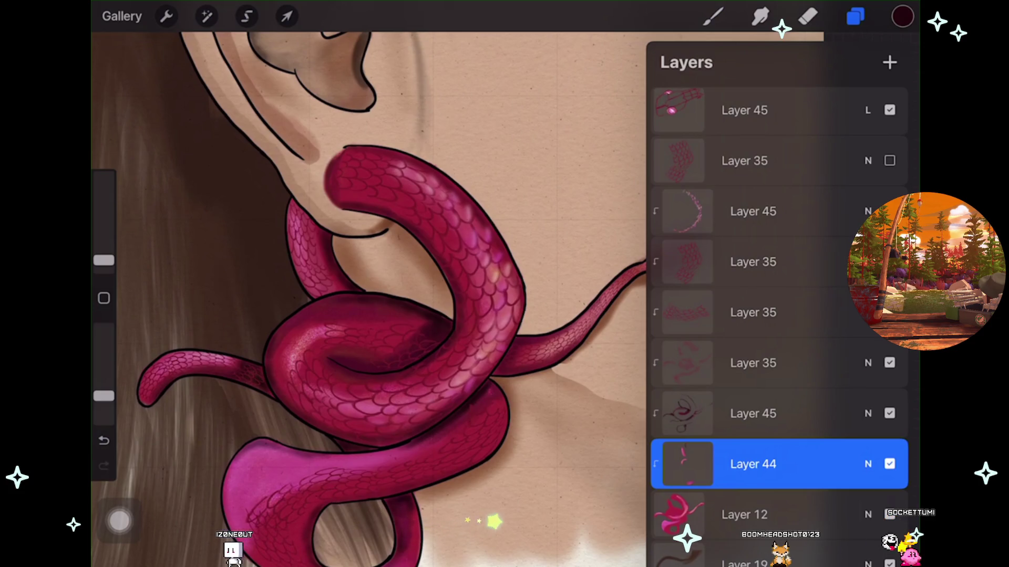
Compare Layer 44 on and off, check its options, then switch to the Smudge tool.
{"action": "scroll", "coordinate": [368, 299], "scroll_direction": "up", "scroll_amount": 1}
{"action": "key", "text": "ctrl+z"}
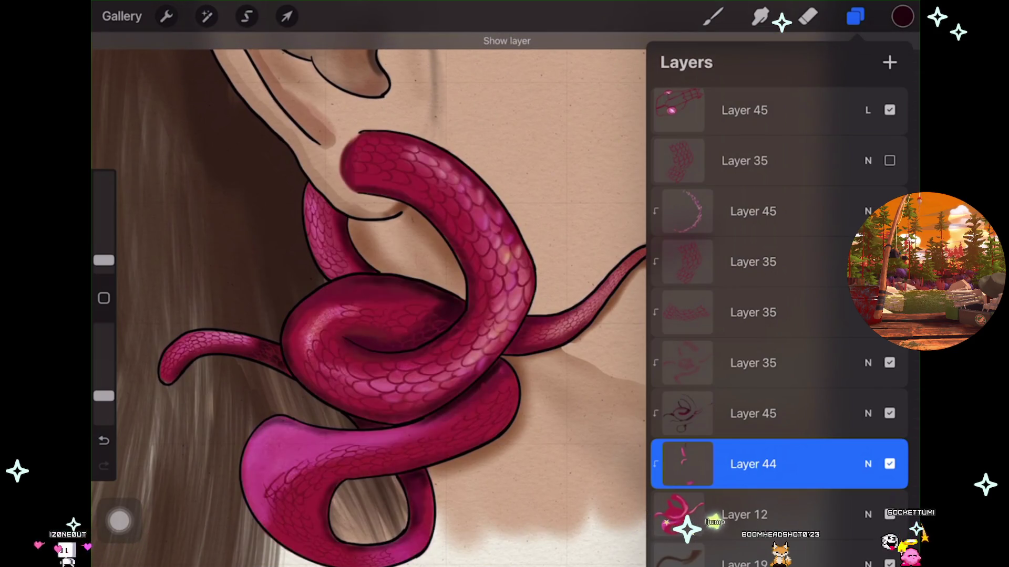
{"action": "scroll", "coordinate": [178, 500], "scroll_direction": "up", "scroll_amount": 3}
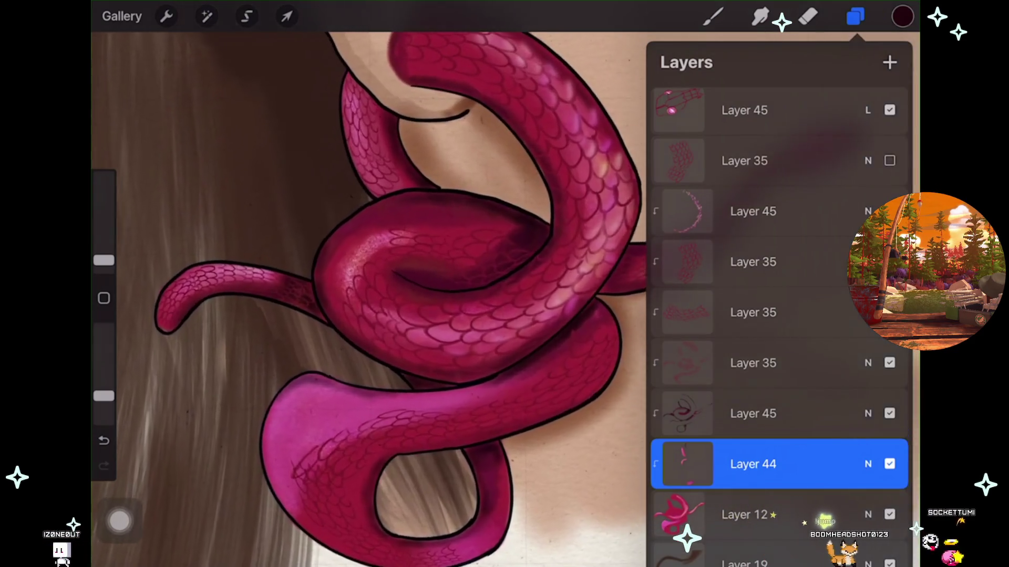
{"action": "scroll", "coordinate": [368, 300], "scroll_direction": "left", "scroll_amount": 1}
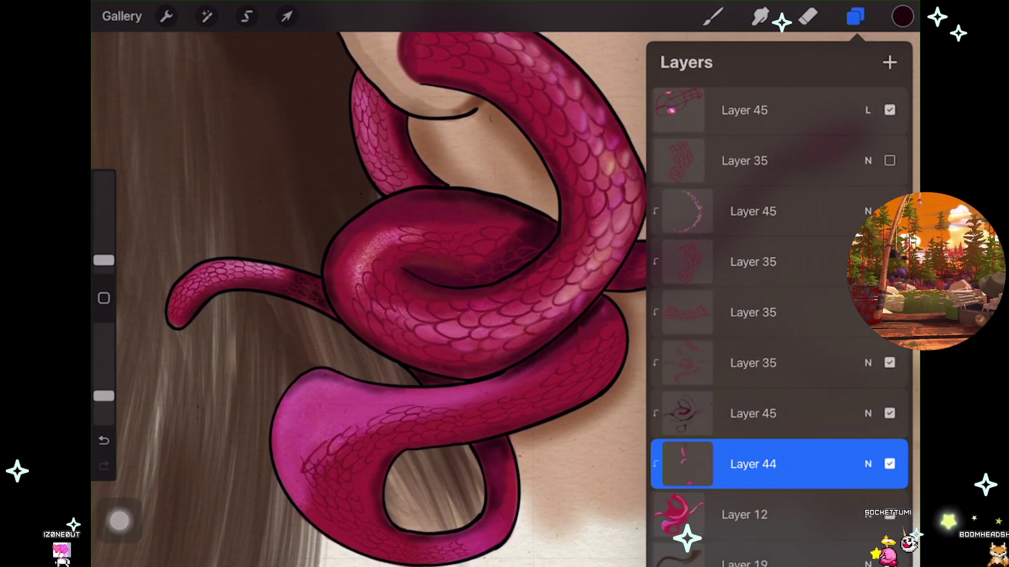
{"action": "left_click", "coordinate": [890, 464]}
{"action": "left_click", "coordinate": [890, 464]}
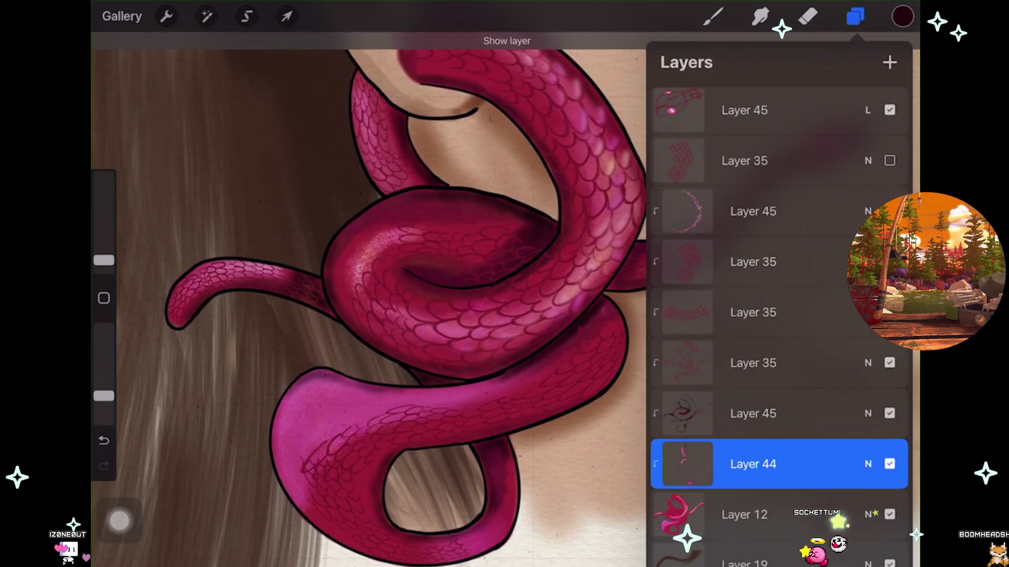
{"action": "left_click", "coordinate": [890, 464]}
{"action": "left_click", "coordinate": [889, 464]}
{"action": "left_click", "coordinate": [687, 464]}
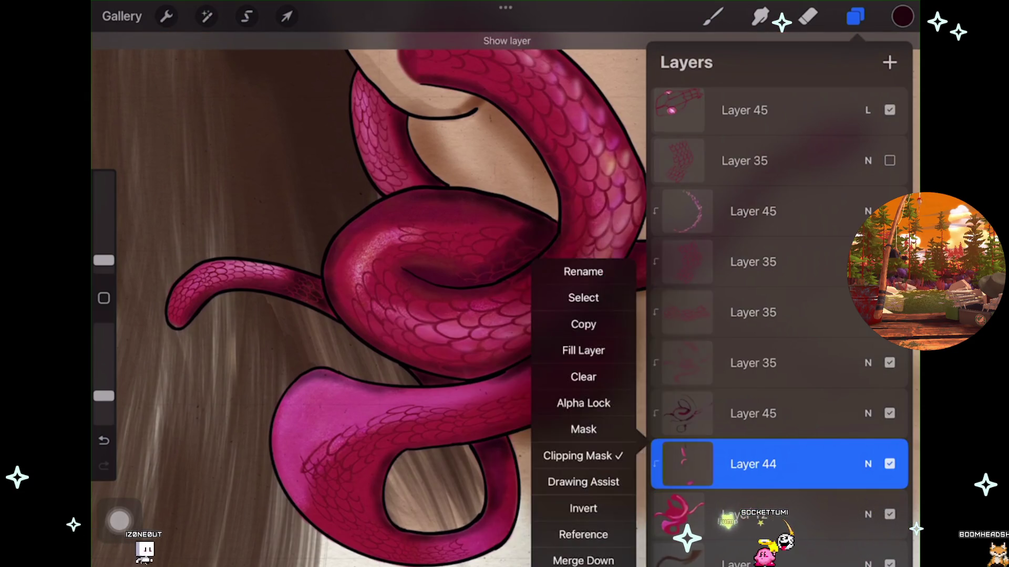
{"action": "left_click", "coordinate": [778, 464]}
{"action": "left_click", "coordinate": [760, 17]}
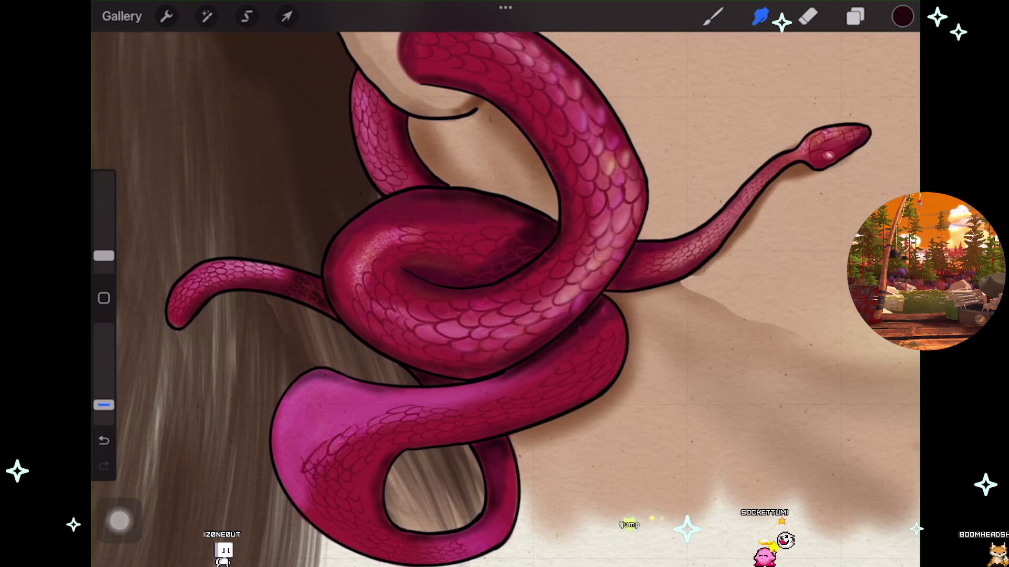
Select Layer 45 and smudge the shading on the snake's coils.
{"action": "scroll", "coordinate": [318, 303], "scroll_direction": "up", "scroll_amount": 3}
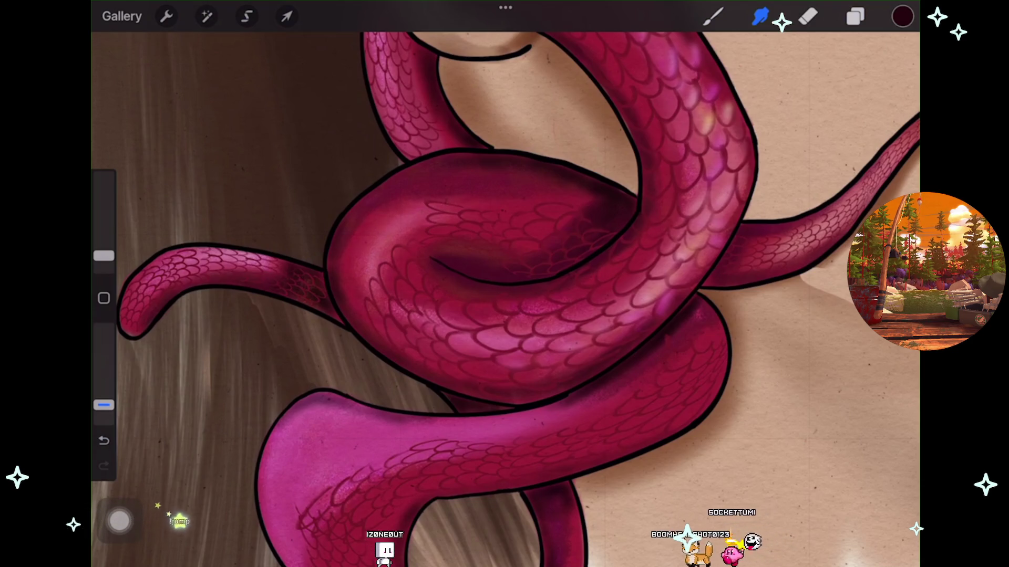
{"action": "scroll", "coordinate": [505, 294], "scroll_direction": "down", "scroll_amount": 5}
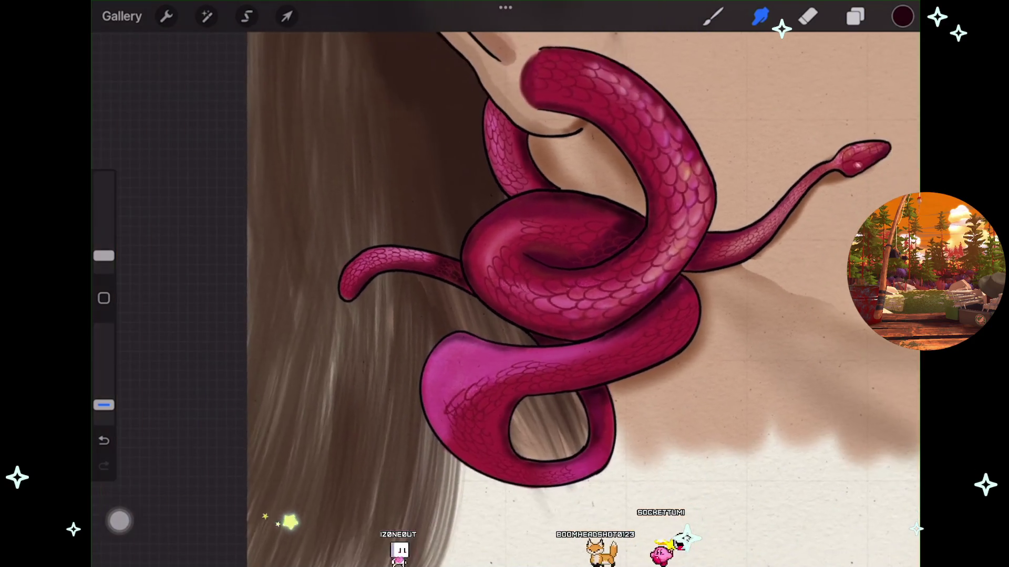
{"action": "scroll", "coordinate": [420, 262], "scroll_direction": "up", "scroll_amount": 2}
{"action": "left_click", "coordinate": [855, 16]}
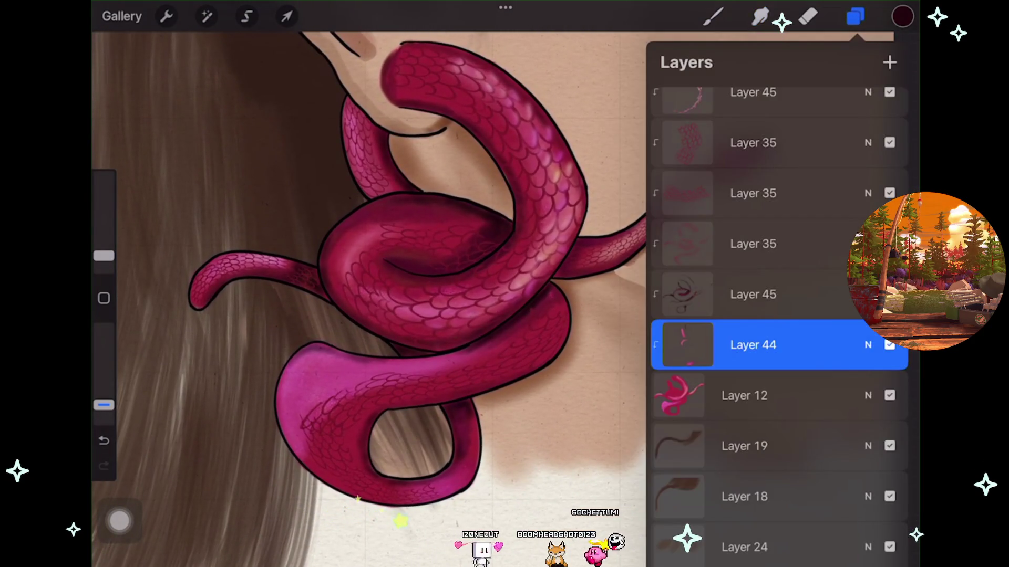
{"action": "left_click", "coordinate": [753, 294]}
{"action": "left_click", "coordinate": [760, 16]}
{"action": "scroll", "coordinate": [505, 294], "scroll_direction": "up", "scroll_amount": 3}
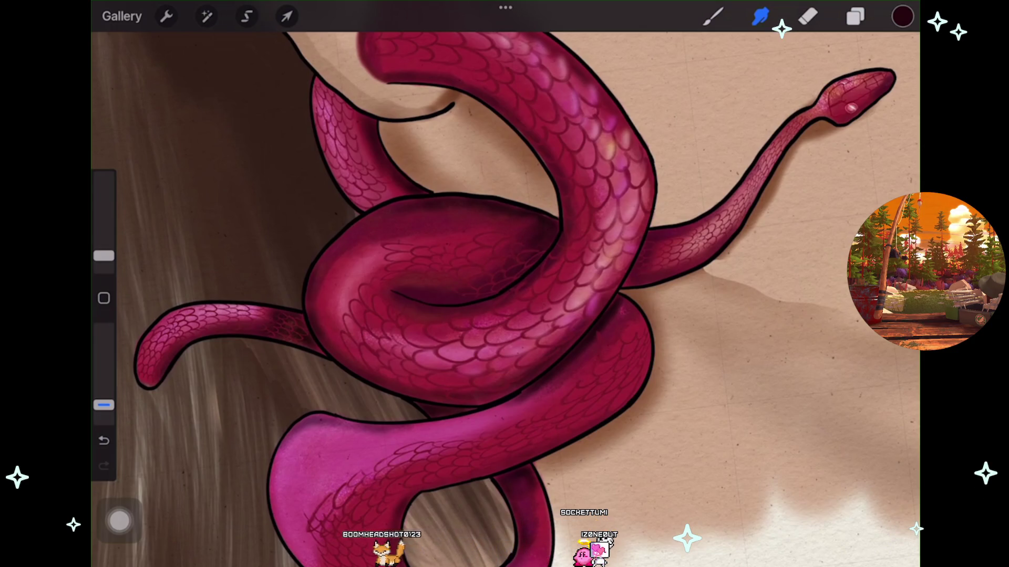
Undo a bad smudge stroke, set smudge size to 3%, and keep blending the coil shading.
{"action": "key", "text": "ctrl+z"}
{"action": "scroll", "coordinate": [505, 284], "scroll_direction": "up", "scroll_amount": 3}
{"action": "left_click_drag", "start_coordinate": [103, 256], "coordinate": [104, 253]}
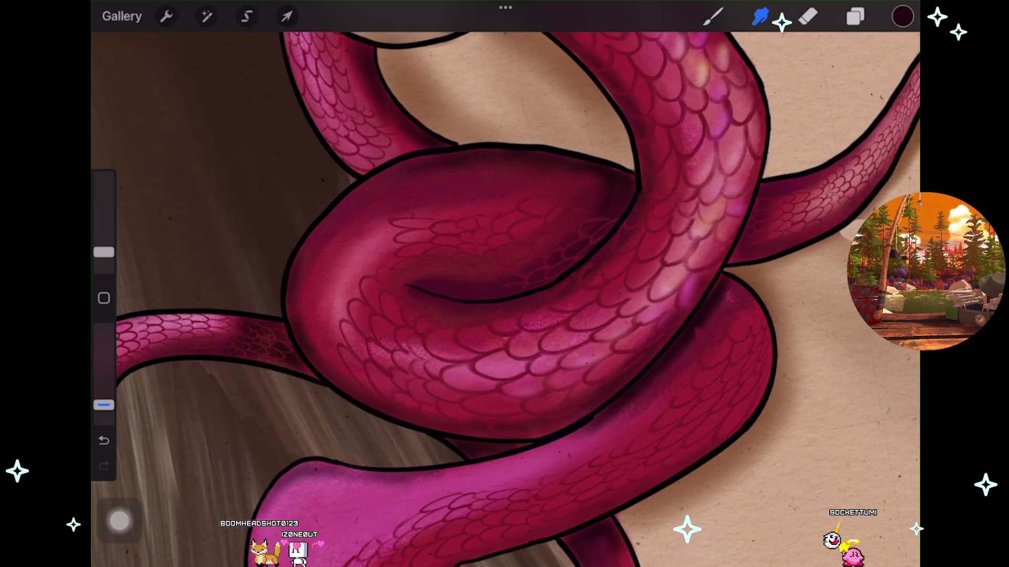
{"action": "scroll", "coordinate": [506, 299], "scroll_direction": "down", "scroll_amount": 3}
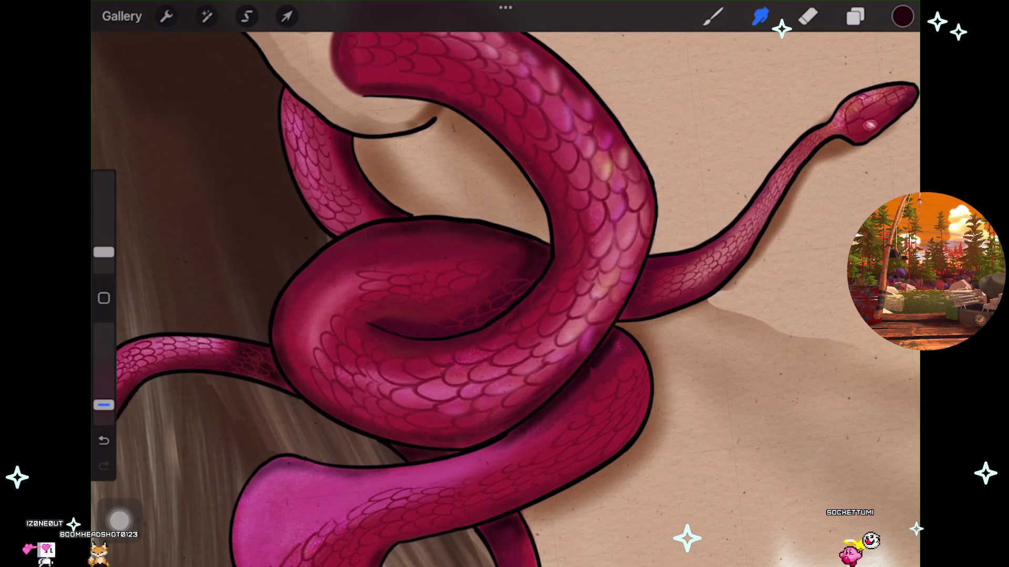
{"action": "scroll", "coordinate": [505, 300], "scroll_direction": "down", "scroll_amount": 5}
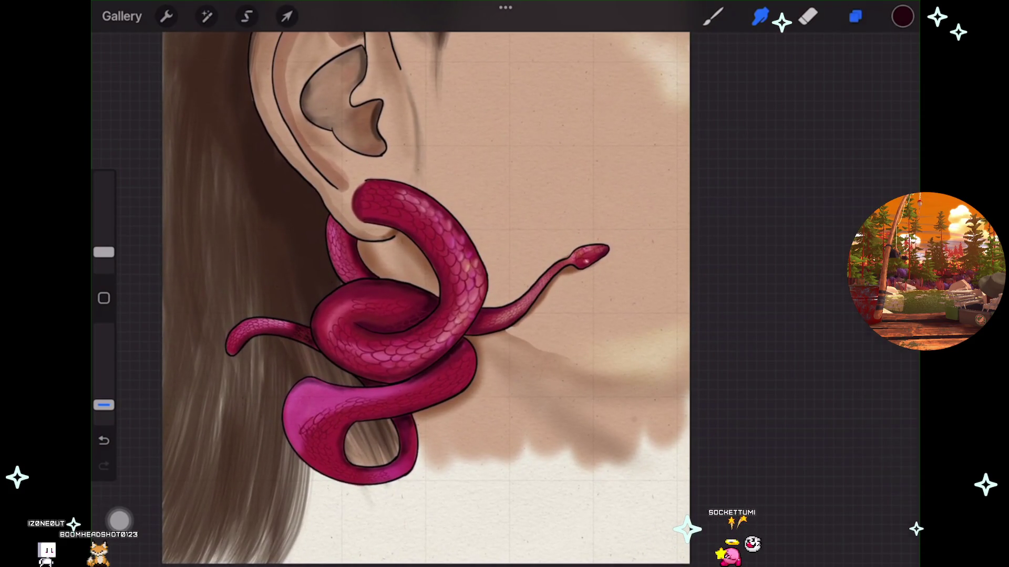
Toggle Layer 45's visibility to compare its shading.
{"action": "left_click", "coordinate": [855, 17]}
{"action": "left_click", "coordinate": [890, 346]}
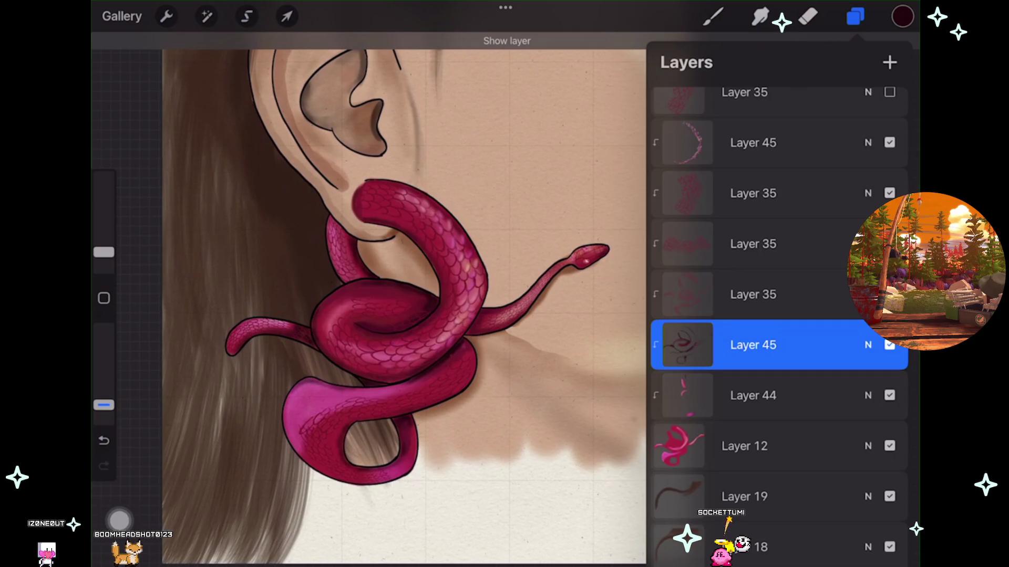
{"action": "scroll", "coordinate": [368, 295], "scroll_direction": "up", "scroll_amount": 3}
{"action": "left_click", "coordinate": [890, 345]}
{"action": "left_click", "coordinate": [890, 345]}
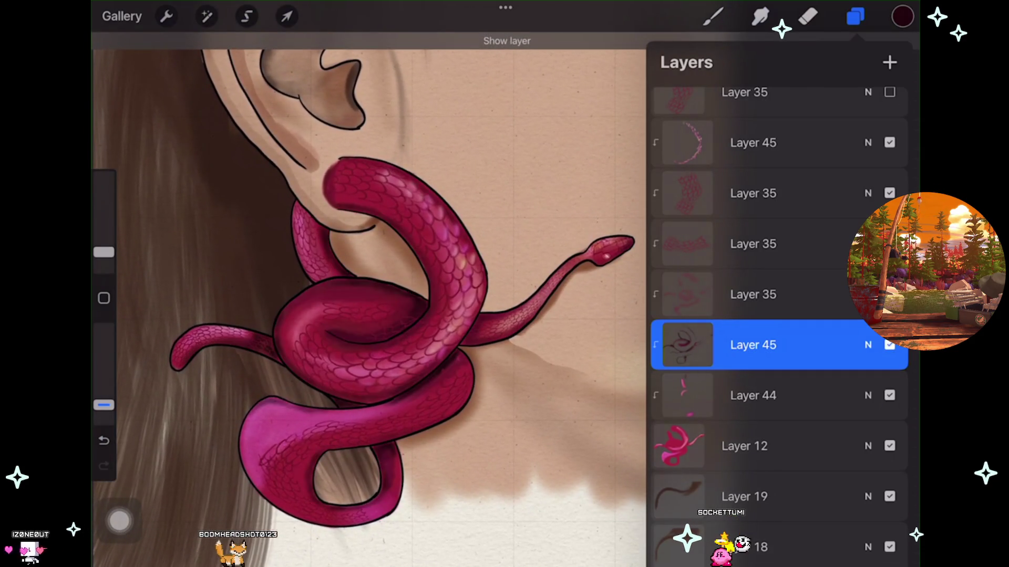
{"action": "scroll", "coordinate": [378, 326], "scroll_direction": "up", "scroll_amount": 5}
Zoom in and smudge the shading on the lower coil and the tail in the hair.
{"action": "left_click_drag", "start_coordinate": [368, 315], "coordinate": [447, 289]}
{"action": "left_click", "coordinate": [760, 16]}
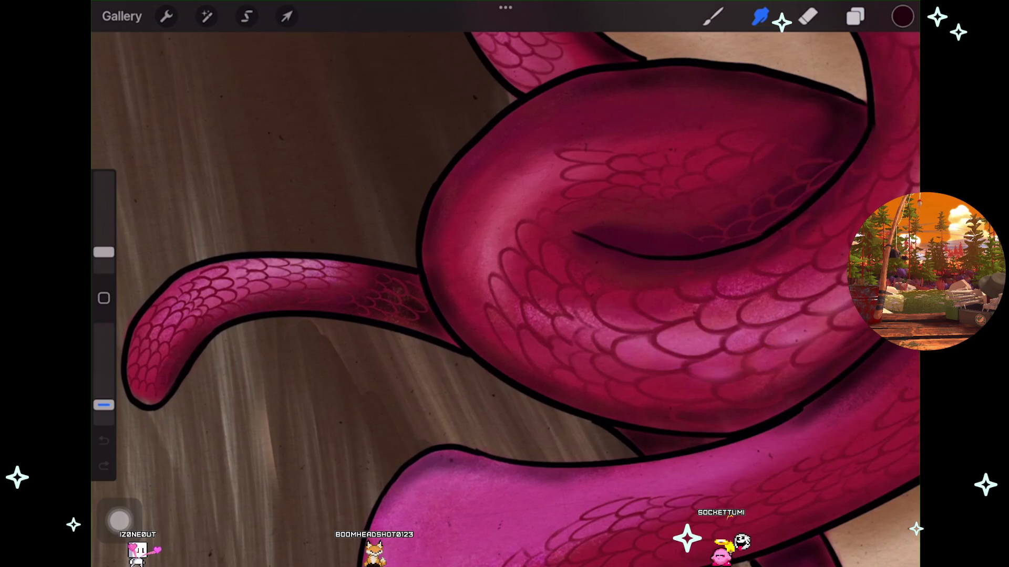
{"action": "scroll", "coordinate": [505, 283], "scroll_direction": "down", "scroll_amount": 3}
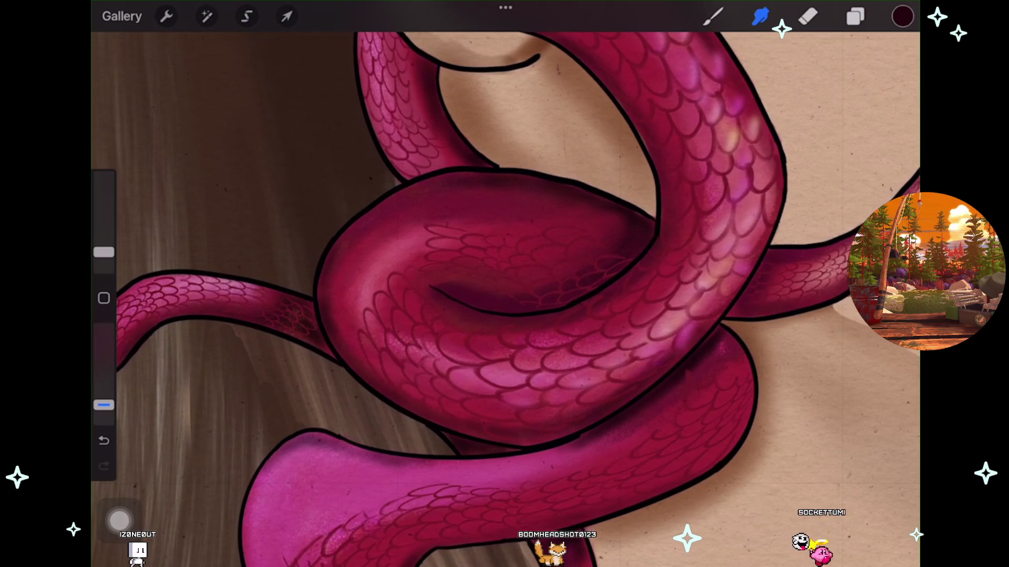
{"action": "scroll", "coordinate": [505, 283], "scroll_direction": "down", "scroll_amount": 5}
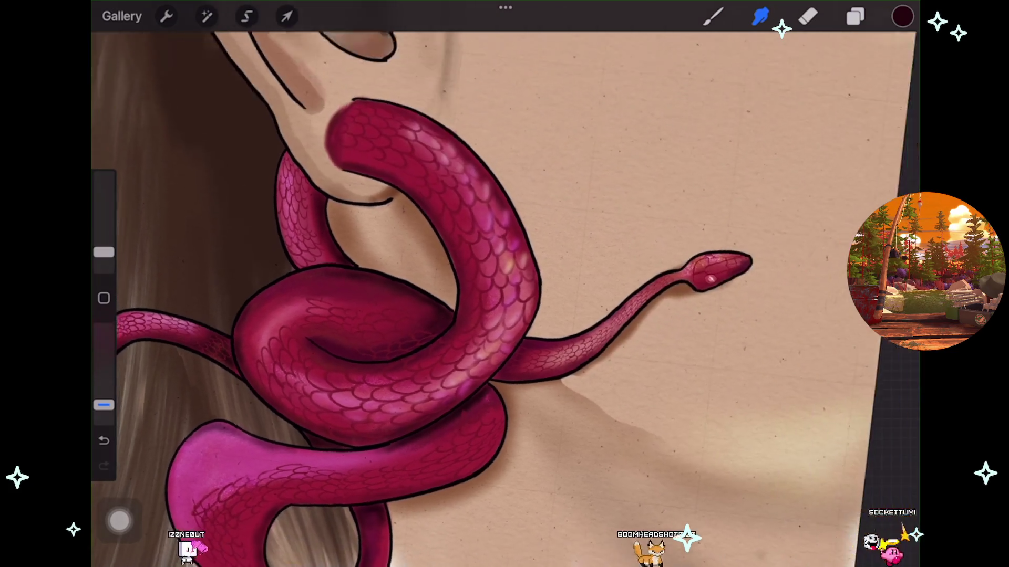
{"action": "scroll", "coordinate": [504, 283], "scroll_direction": "down", "scroll_amount": 5}
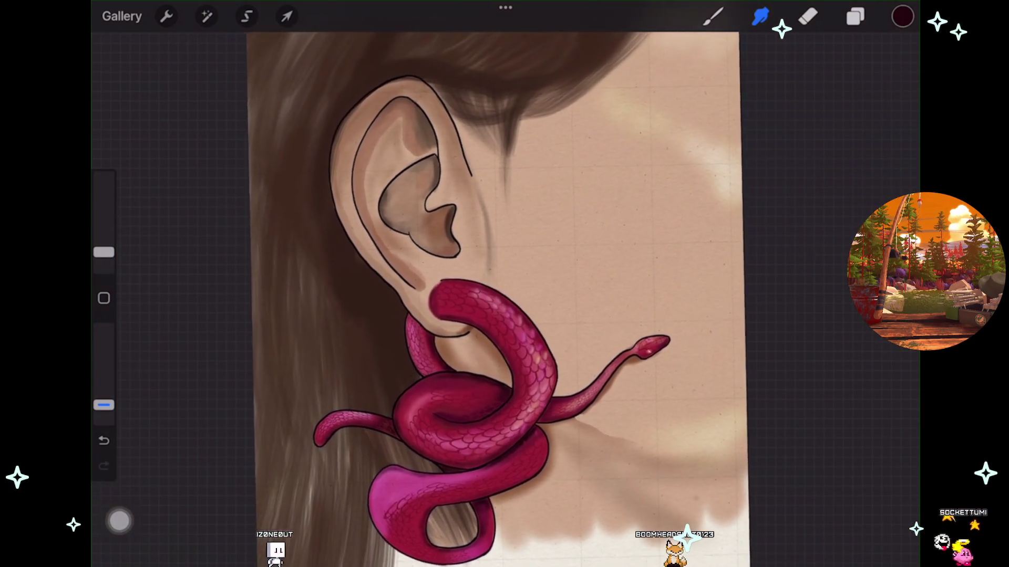
{"action": "scroll", "coordinate": [504, 284], "scroll_direction": "down", "scroll_amount": 2}
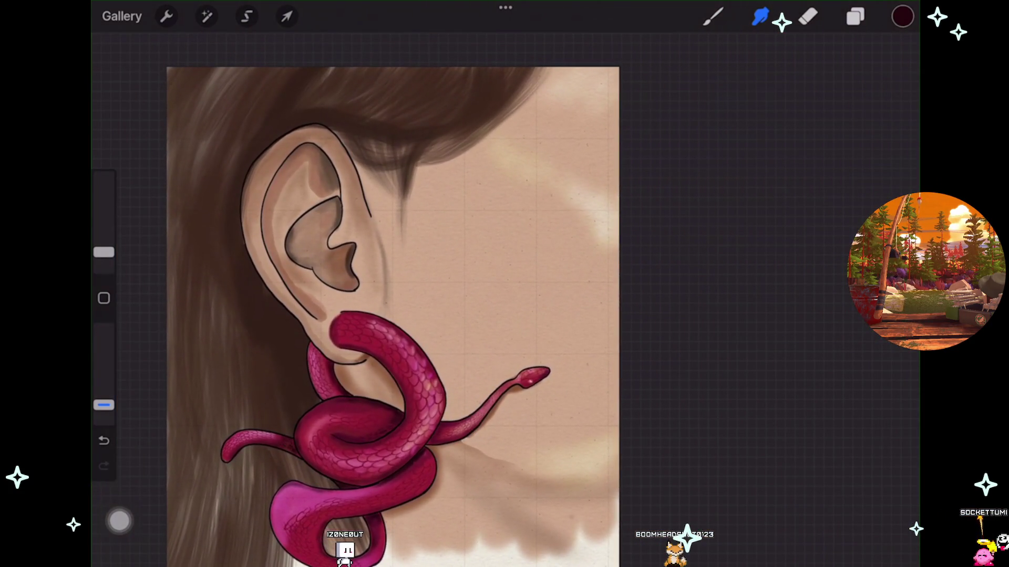
{"action": "left_click", "coordinate": [855, 17]}
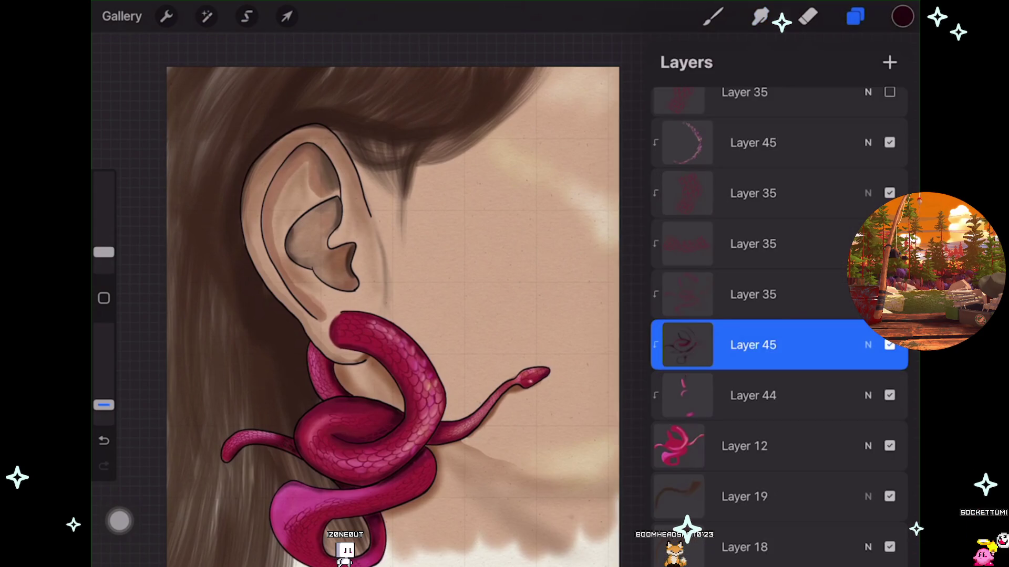
Merge hair Layers 19–22 into Layer 15 and toggle it to compare.
{"action": "scroll", "coordinate": [778, 315], "scroll_direction": "down", "scroll_amount": 5}
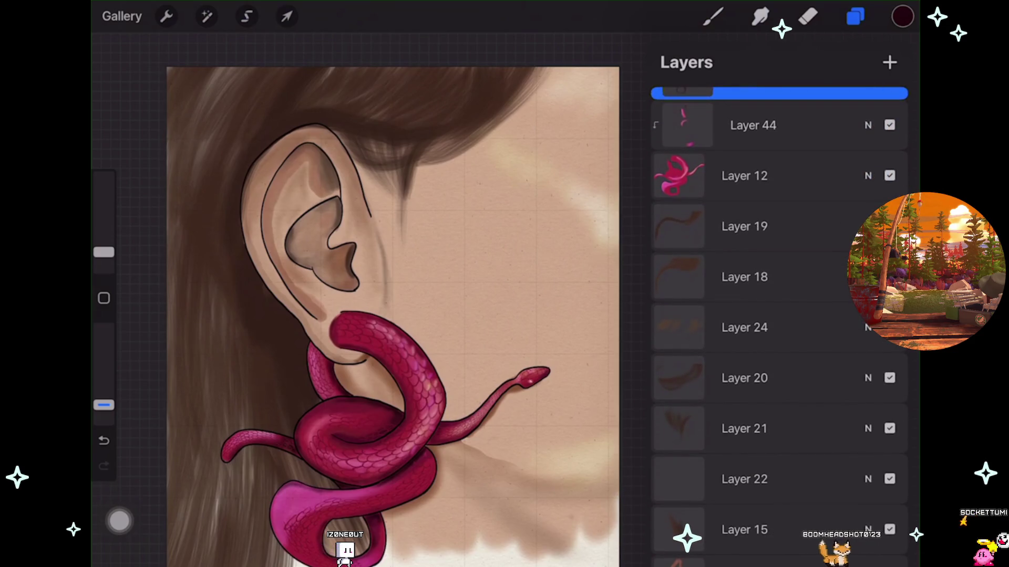
{"action": "left_click", "coordinate": [890, 226]}
{"action": "left_click", "coordinate": [890, 226]}
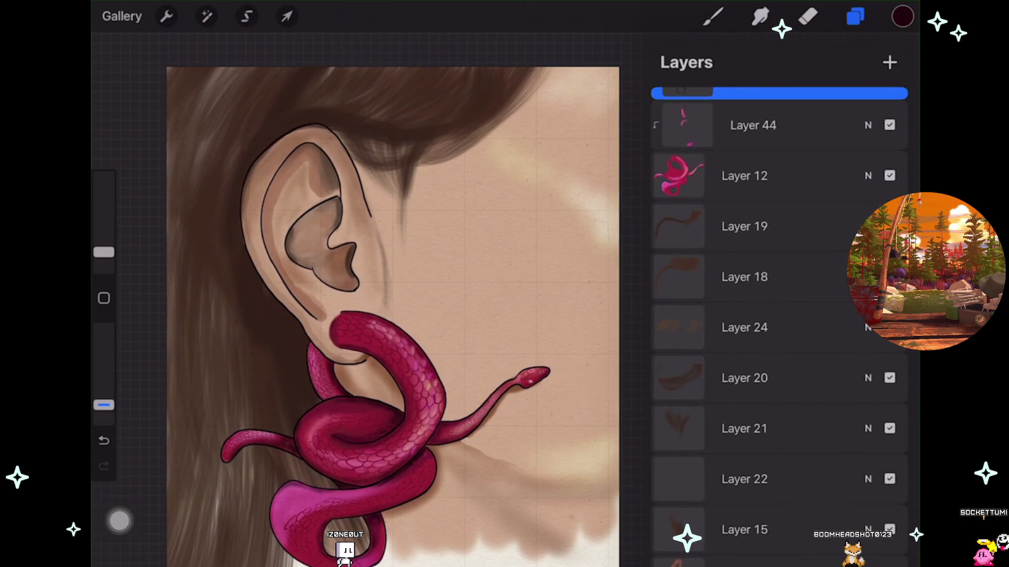
{"action": "left_click_drag", "start_coordinate": [778, 530], "coordinate": [778, 226]}
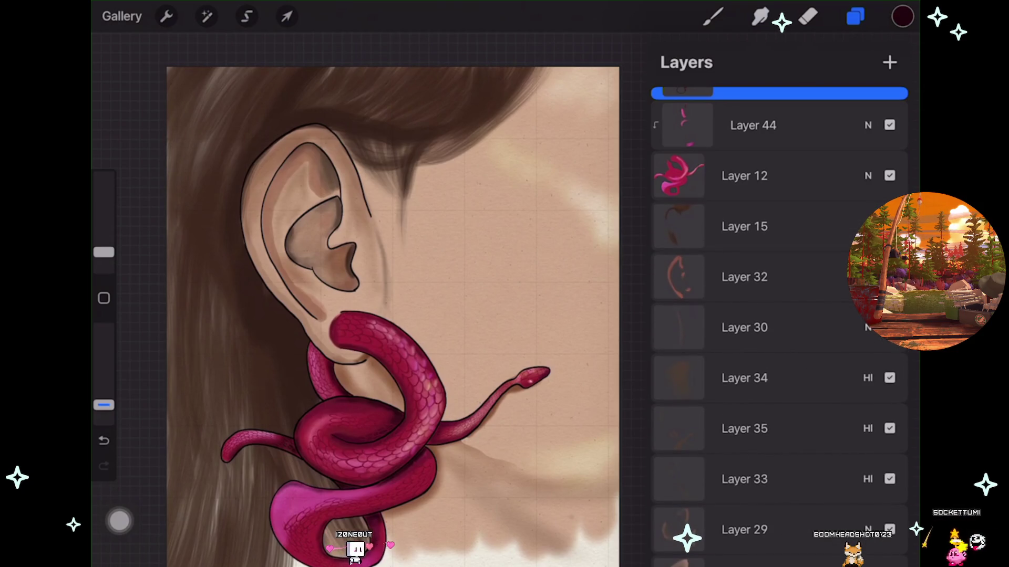
{"action": "left_click", "coordinate": [890, 226]}
{"action": "left_click", "coordinate": [889, 227]}
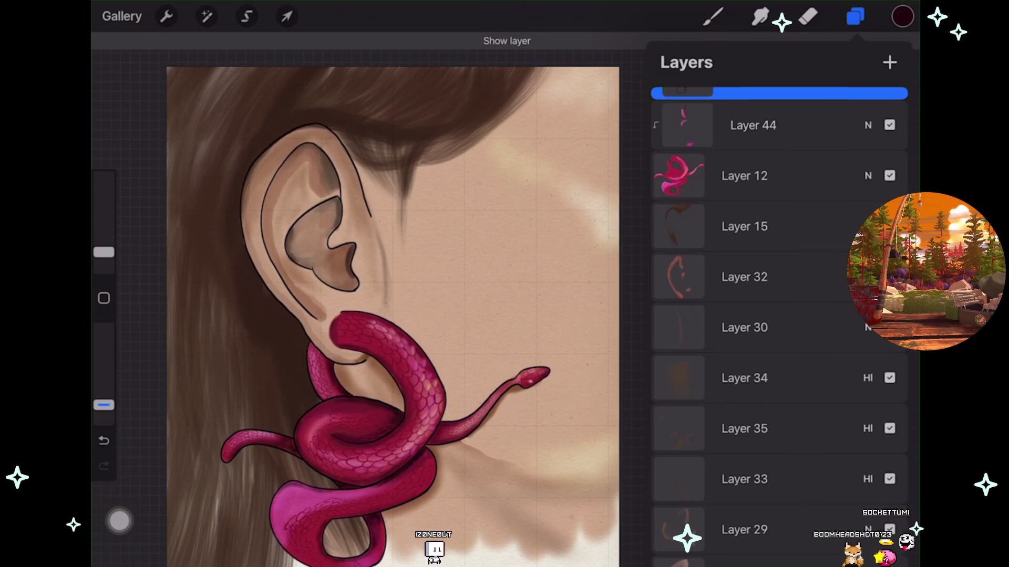
{"action": "left_click", "coordinate": [890, 227]}
{"action": "left_click", "coordinate": [889, 226]}
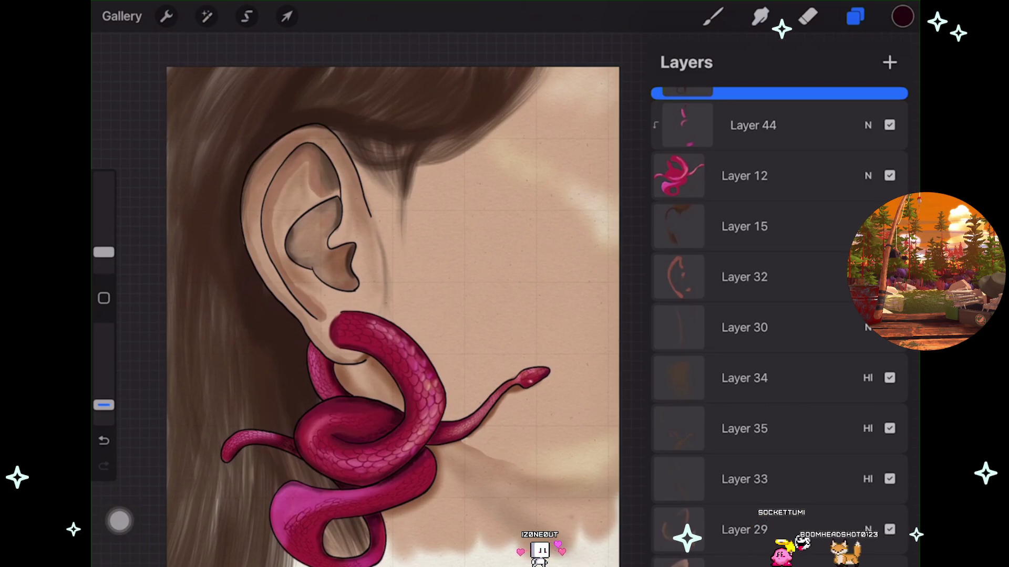
{"action": "left_click", "coordinate": [889, 226]}
{"action": "left_click", "coordinate": [889, 227]}
Move Layer 32 down between Layer 33 and Layer 29.
{"action": "mouse_move", "coordinate": [745, 277]}
{"action": "left_mouse_down"}
{"action": "mouse_move", "coordinate": [799, 376]}
{"action": "mouse_move", "coordinate": [765, 478]}
{"action": "mouse_move", "coordinate": [768, 434]}
{"action": "mouse_move", "coordinate": [769, 479]}
{"action": "left_mouse_up"}
{"action": "scroll", "coordinate": [778, 316], "scroll_direction": "down", "scroll_amount": 3}
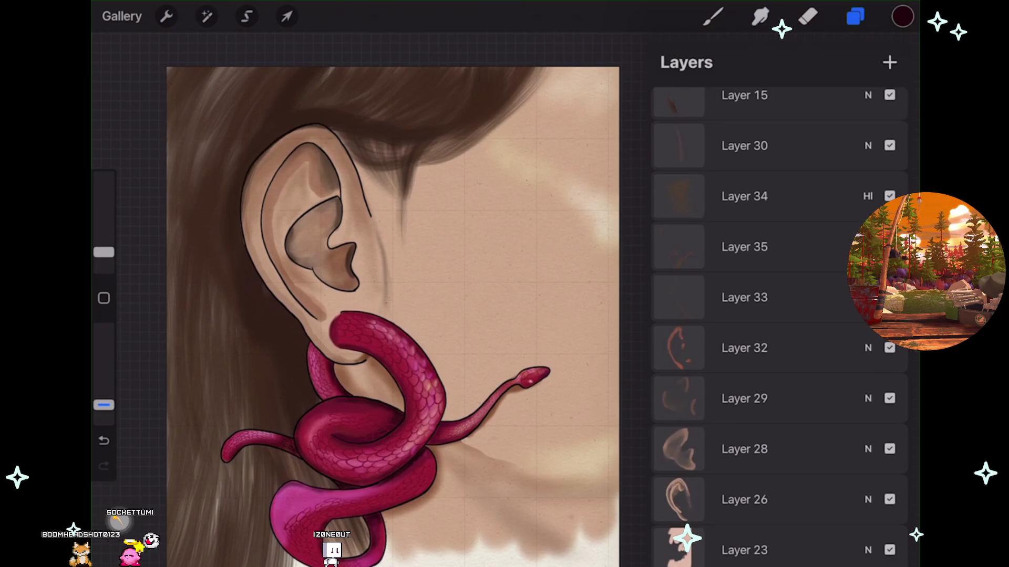
{"action": "scroll", "coordinate": [395, 315], "scroll_direction": "up", "scroll_amount": 3}
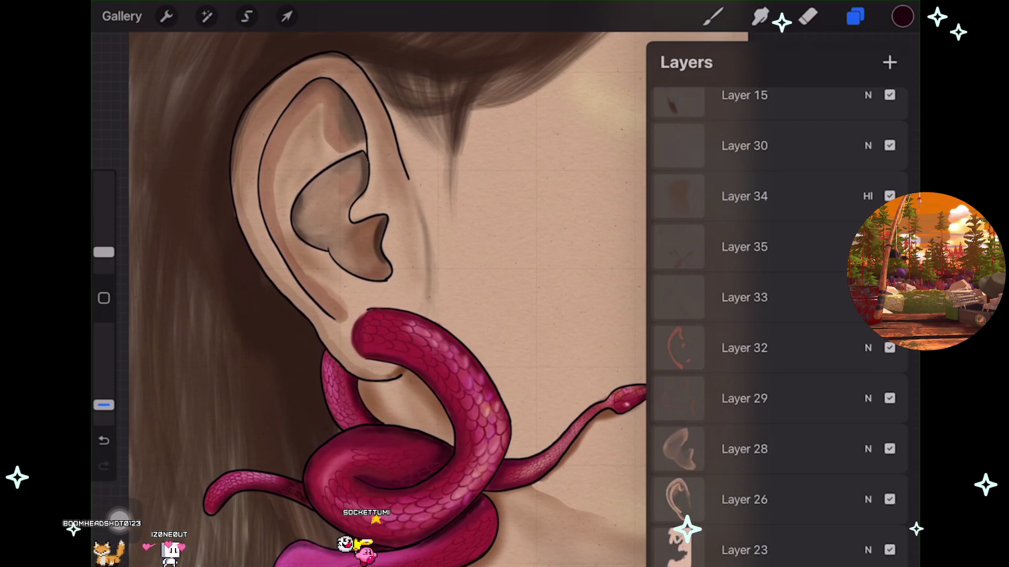
Activate the Smudge tool, zoom in on the snake, and reopen the layers list.
{"action": "left_click", "coordinate": [761, 17]}
{"action": "scroll", "coordinate": [421, 300], "scroll_direction": "up", "scroll_amount": 2}
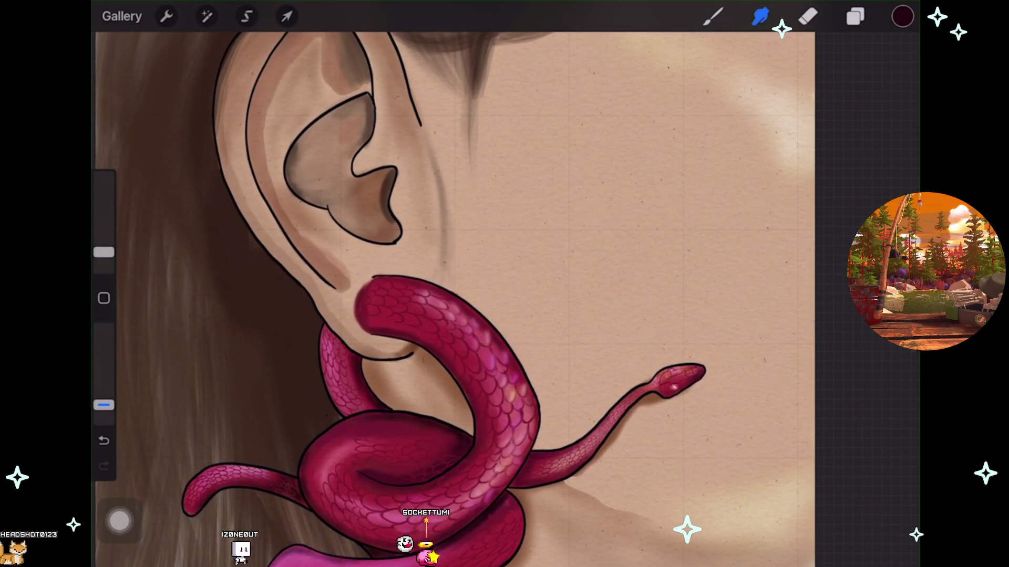
{"action": "scroll", "coordinate": [452, 299], "scroll_direction": "down", "scroll_amount": 3}
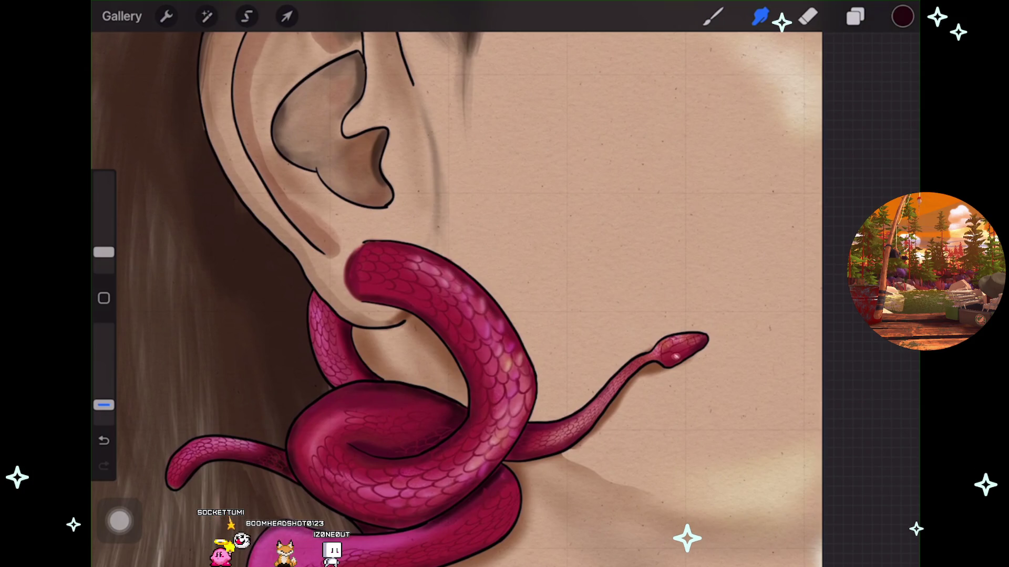
{"action": "scroll", "coordinate": [456, 300], "scroll_direction": "up", "scroll_amount": 2}
{"action": "left_click", "coordinate": [856, 16]}
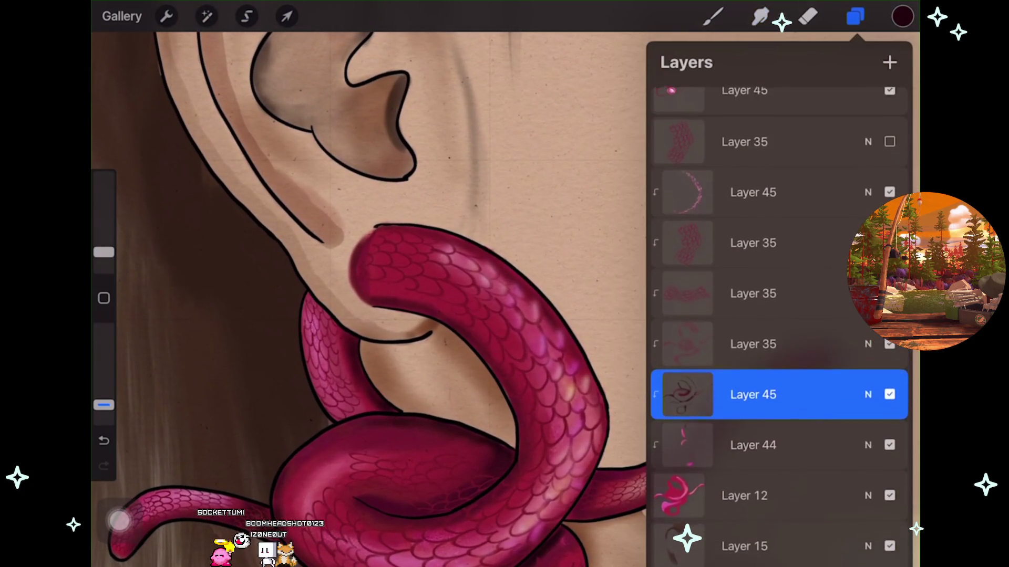
Select only Layer 45 and add a new Layer 36 above it.
{"action": "scroll", "coordinate": [778, 315], "scroll_direction": "up", "scroll_amount": 5}
{"action": "left_click_drag", "start_coordinate": [731, 453], "coordinate": [830, 453]}
{"action": "scroll", "coordinate": [777, 315], "scroll_direction": "up", "scroll_amount": 2}
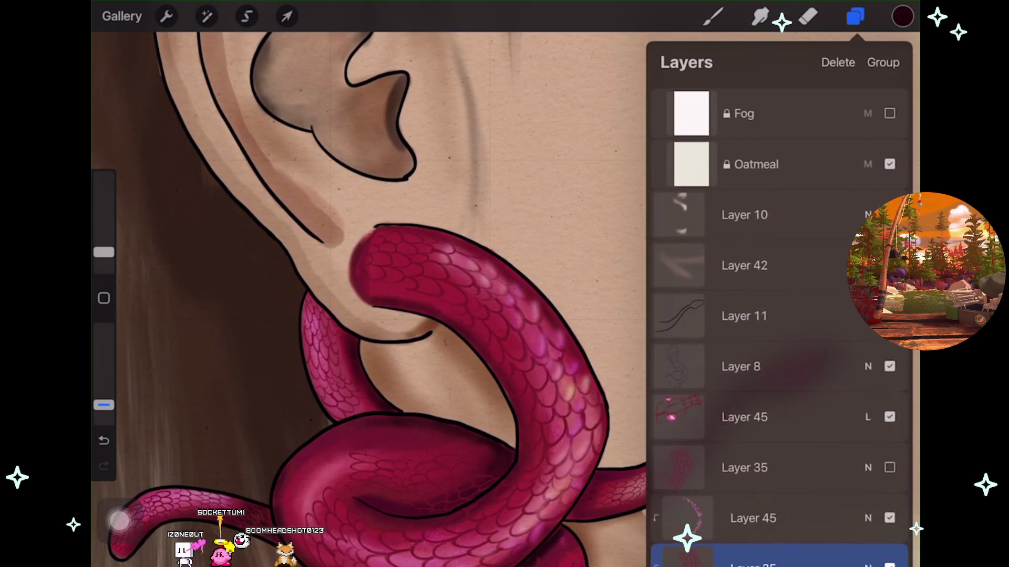
{"action": "left_click", "coordinate": [744, 417]}
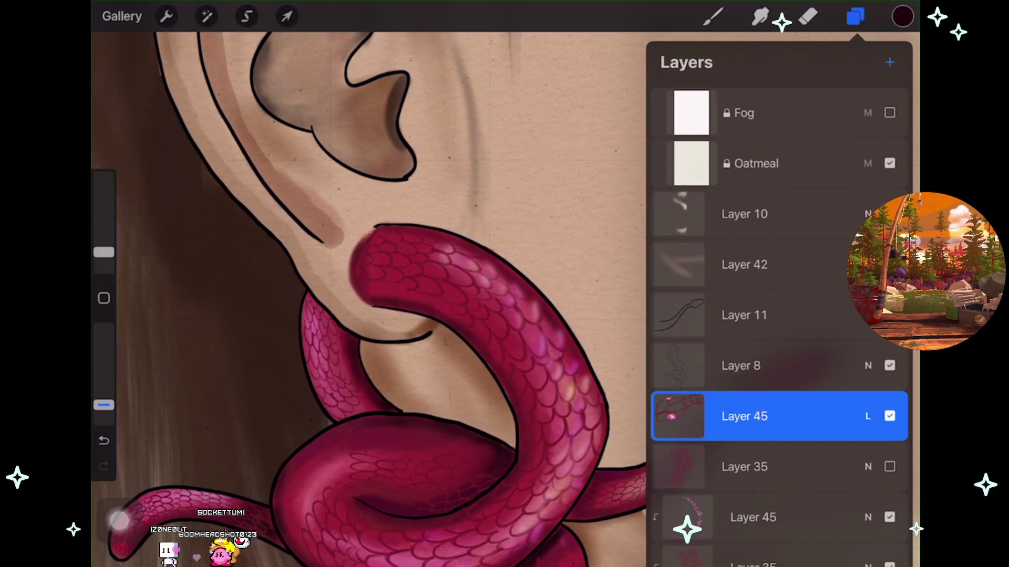
{"action": "left_click", "coordinate": [889, 62]}
{"action": "scroll", "coordinate": [368, 295], "scroll_direction": "up", "scroll_amount": 2}
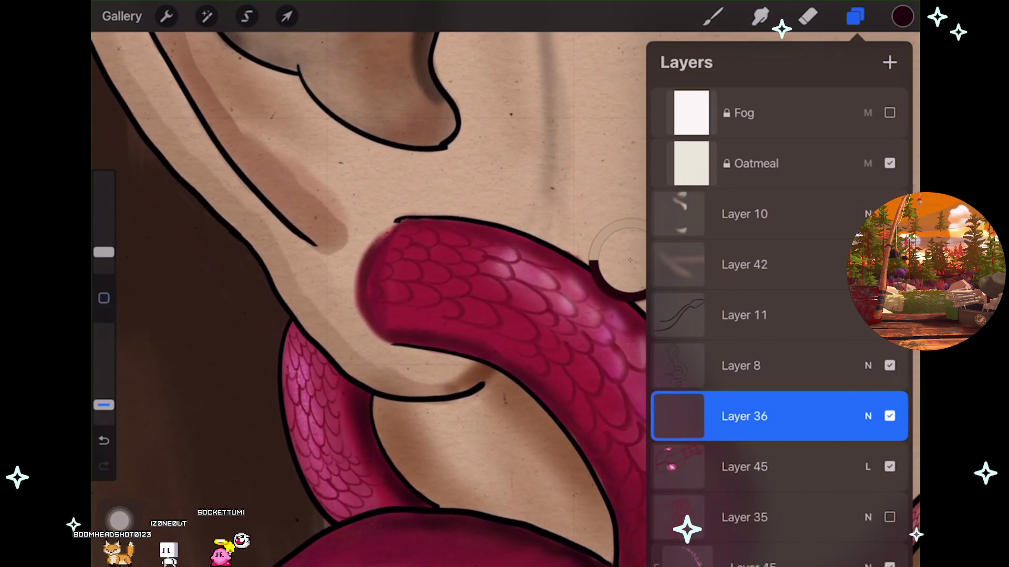
Try smudge and brush strokes near the earlobe, undoing the unwanted ones.
{"action": "left_click", "coordinate": [760, 17]}
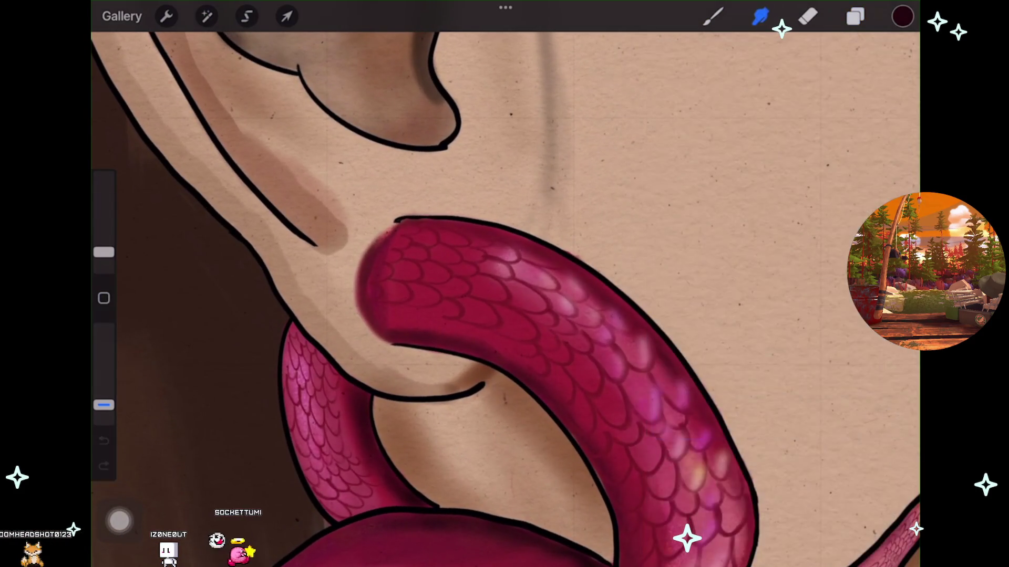
{"action": "key", "text": "ctrl+z"}
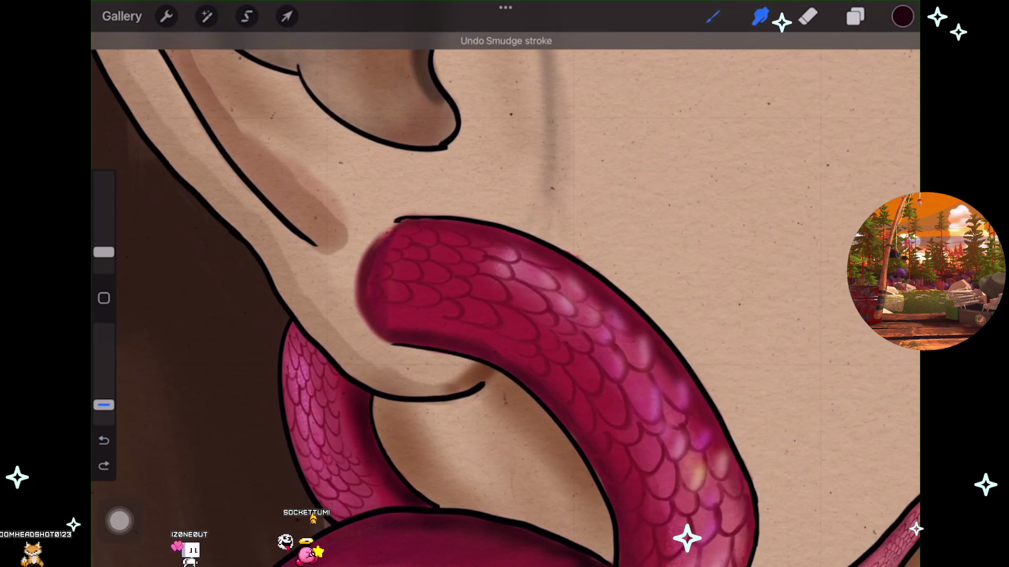
{"action": "key", "text": "b"}
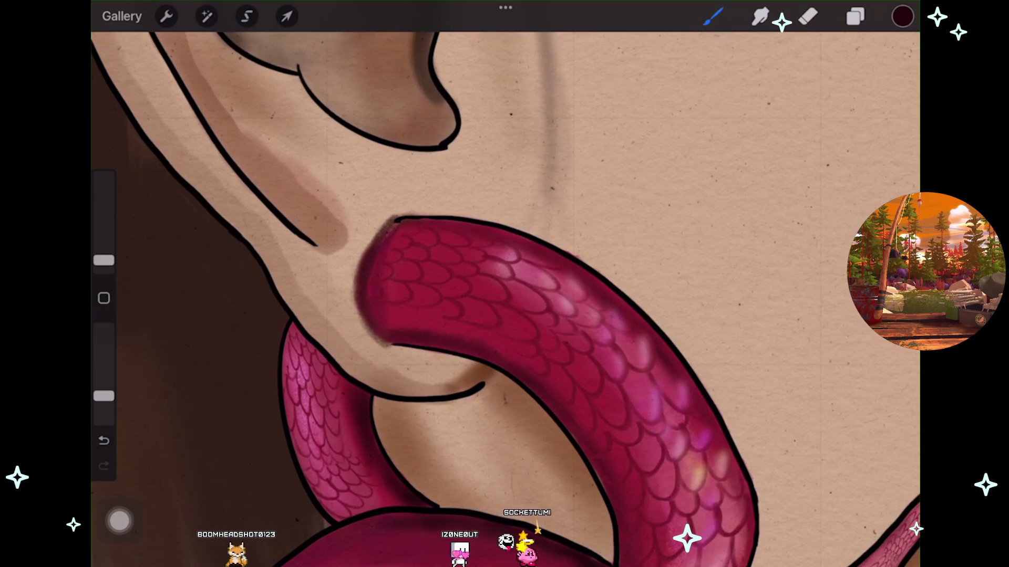
{"action": "scroll", "coordinate": [504, 295], "scroll_direction": "down", "scroll_amount": 5}
{"action": "scroll", "coordinate": [504, 295], "scroll_direction": "up", "scroll_amount": 3}
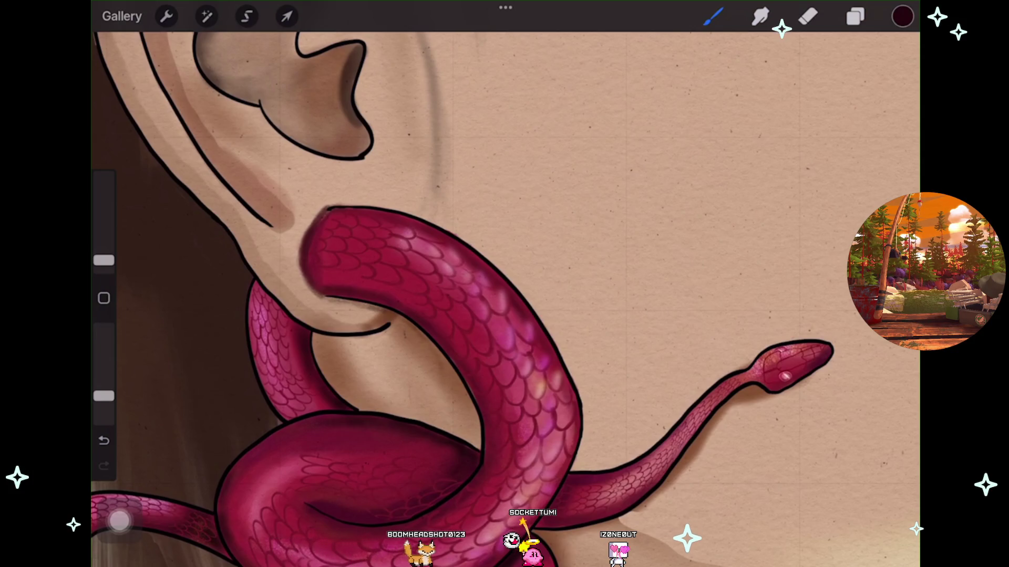
{"action": "key", "text": "ctrl+z"}
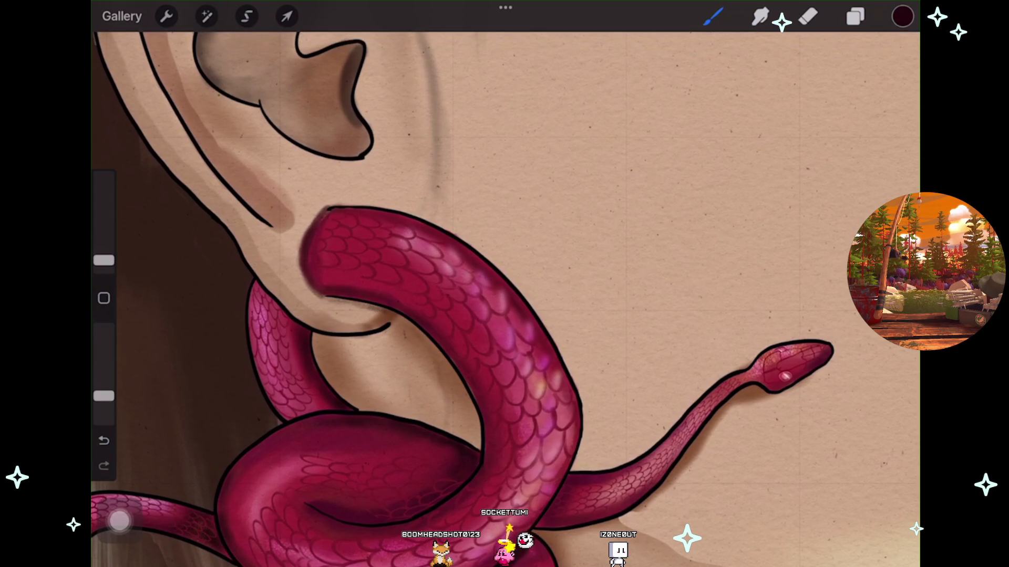
{"action": "key", "text": "ctrl+z"}
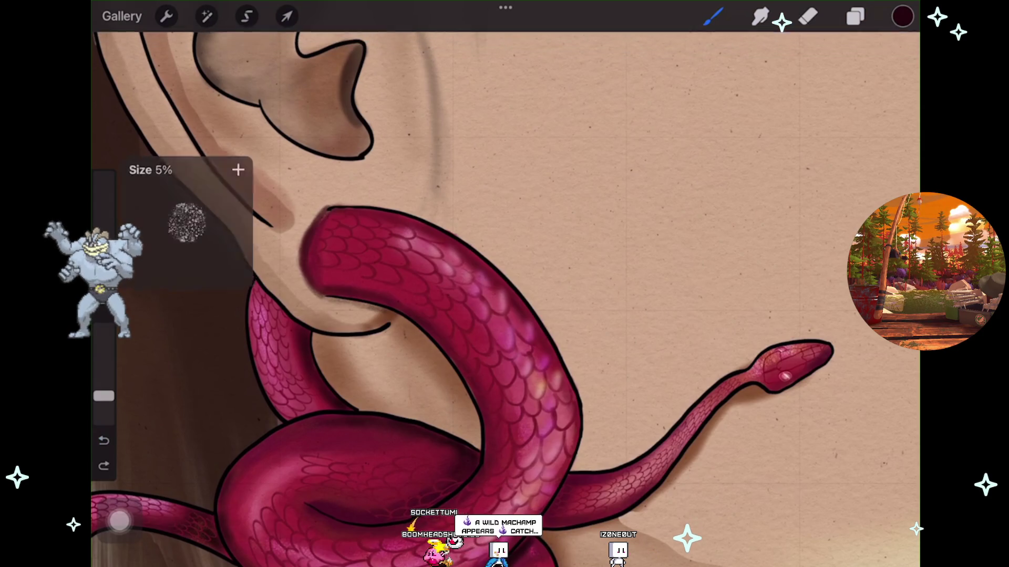
Undo the stray stroke, set the brush to 2%, and shade the skin below the lobe.
{"action": "scroll", "coordinate": [505, 299], "scroll_direction": "down", "scroll_amount": 2}
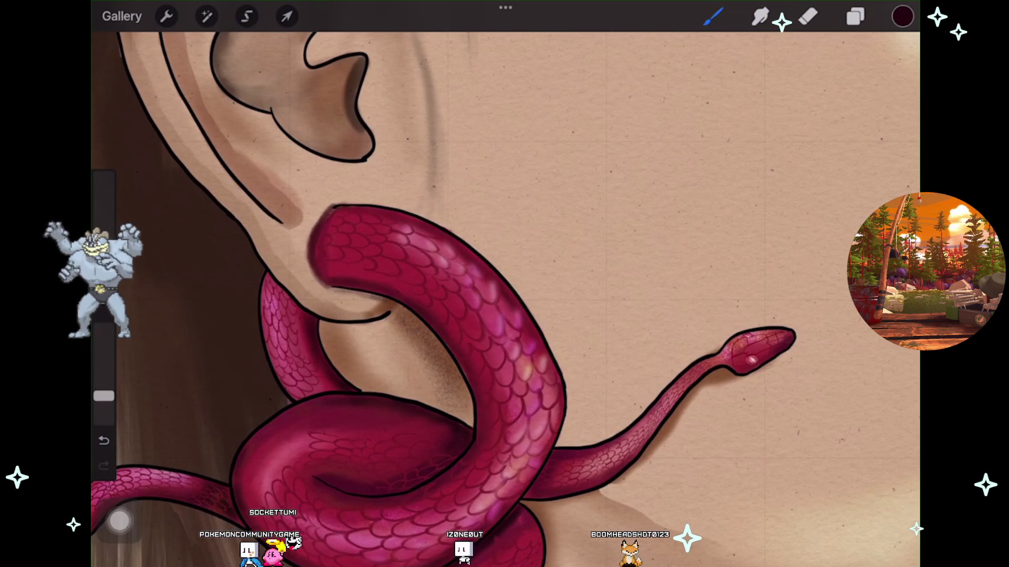
{"action": "key", "text": "ctrl+z"}
{"action": "left_click", "coordinate": [103, 396]}
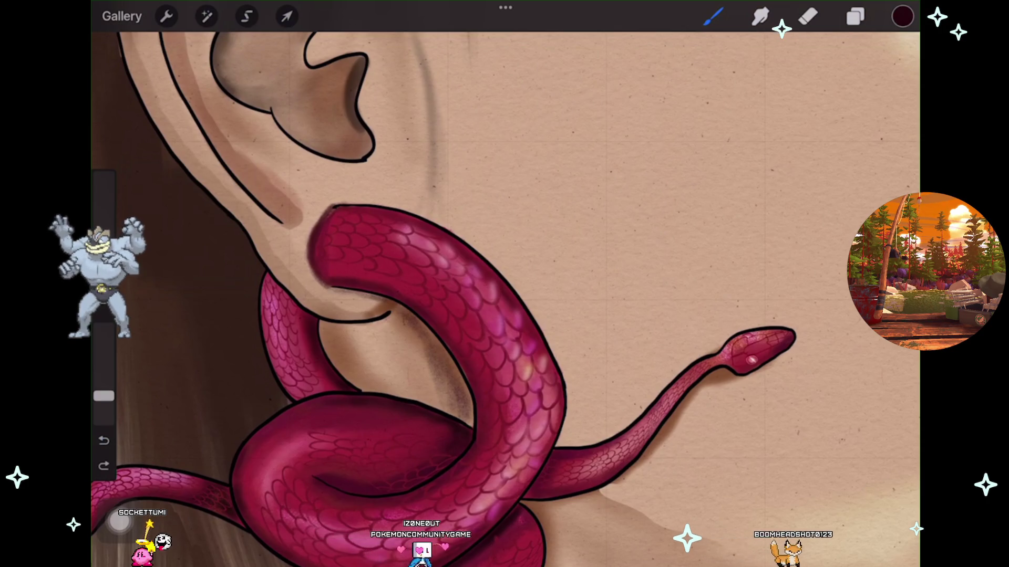
{"action": "scroll", "coordinate": [504, 299], "scroll_direction": "down", "scroll_amount": 5}
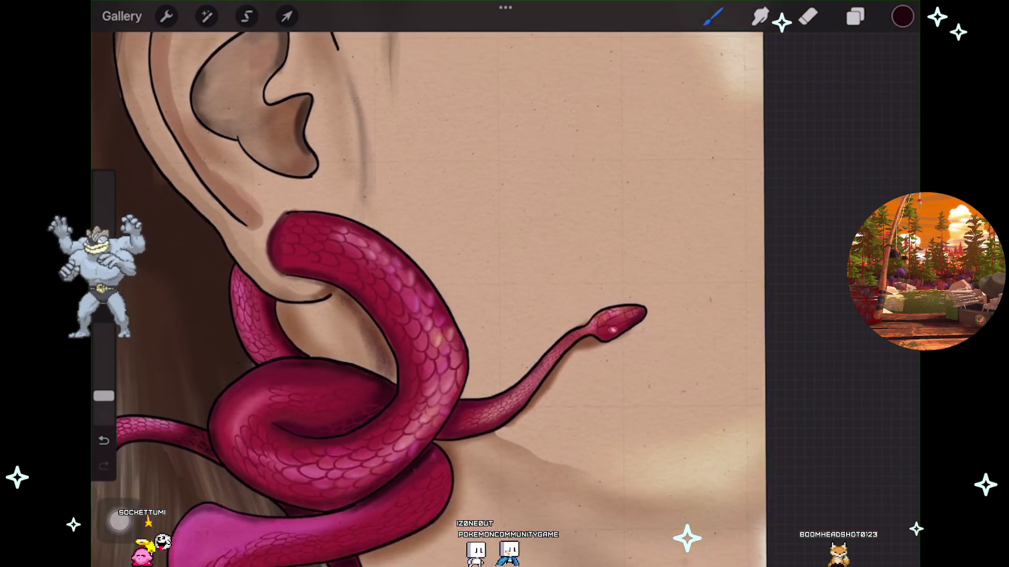
{"action": "scroll", "coordinate": [368, 262], "scroll_direction": "up", "scroll_amount": 5}
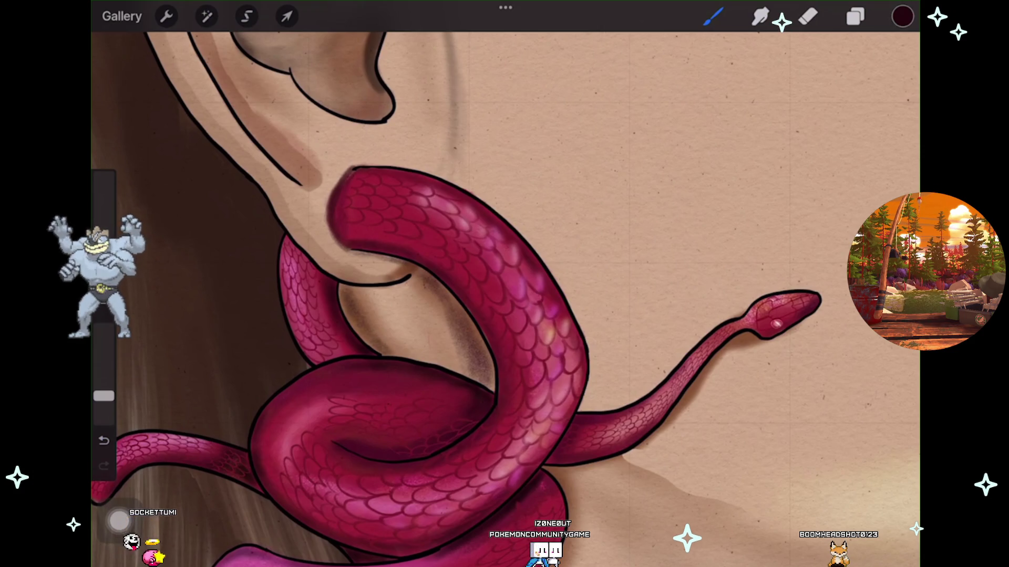
{"action": "scroll", "coordinate": [367, 289], "scroll_direction": "down", "scroll_amount": 5}
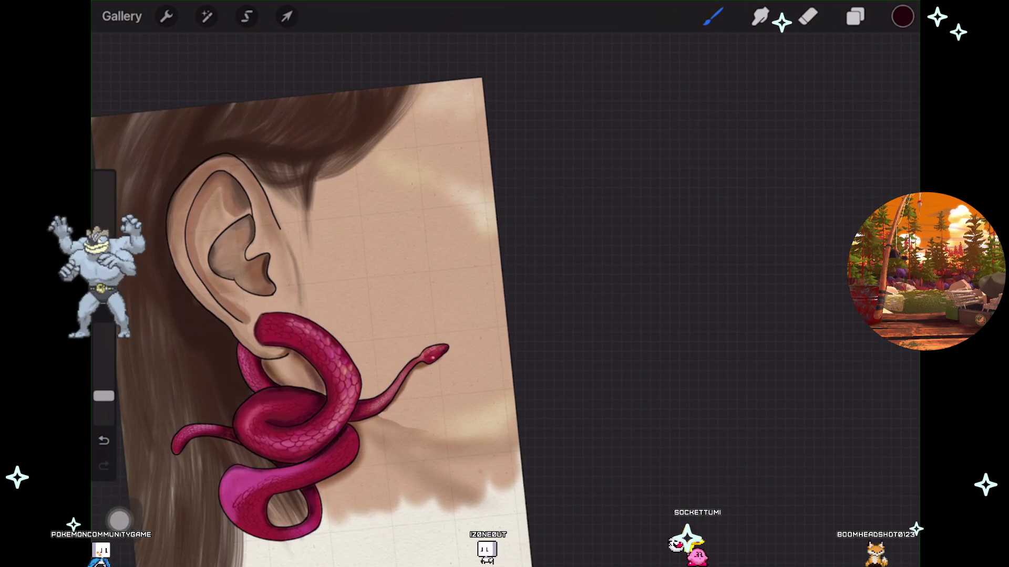
{"action": "left_click_drag", "start_coordinate": [315, 316], "coordinate": [410, 300]}
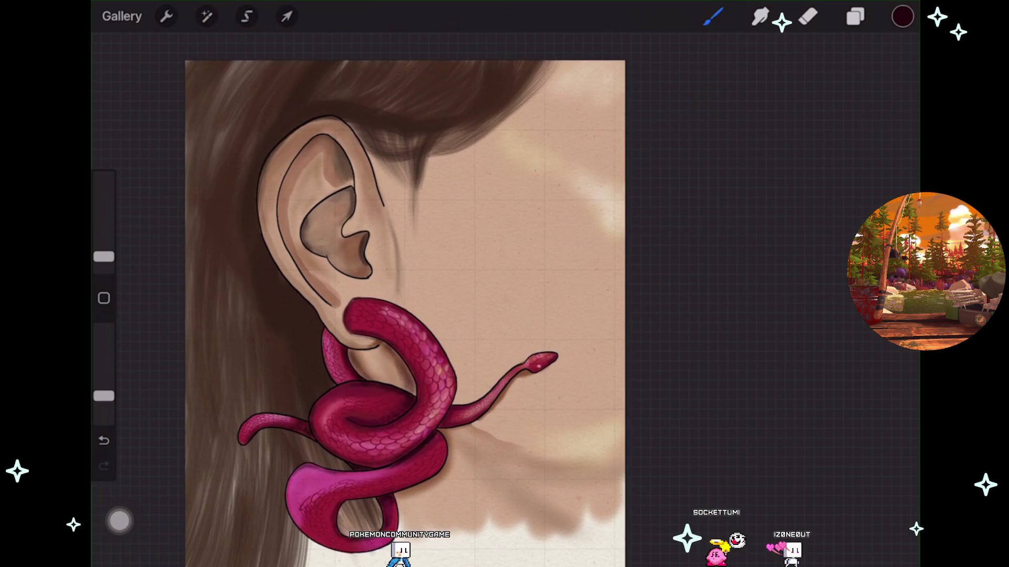
Paint more scale texture and glossy pink highlights along the coiled magenta snake.
{"action": "scroll", "coordinate": [462, 299], "scroll_direction": "up", "scroll_amount": 3}
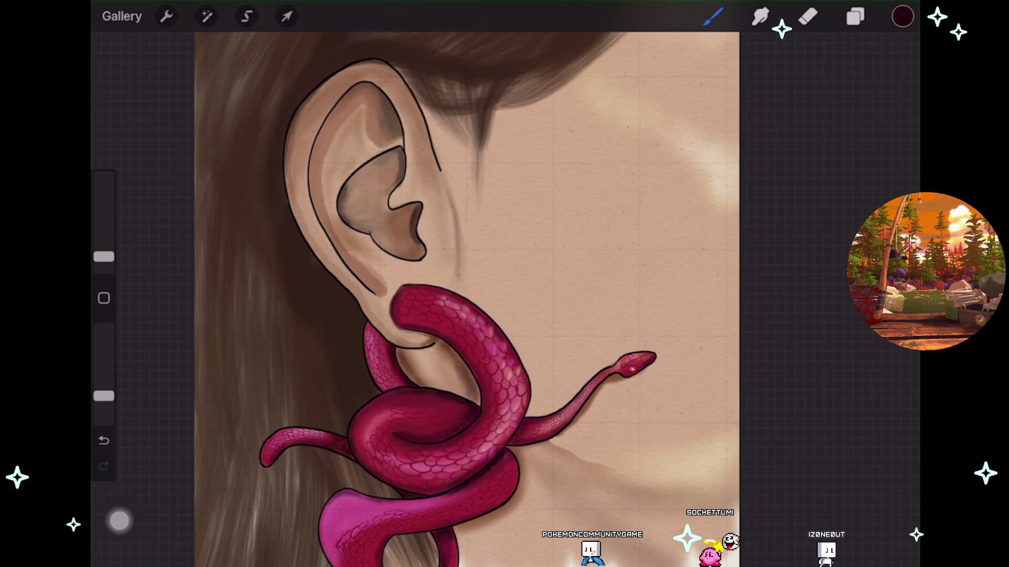
{"action": "scroll", "coordinate": [462, 362], "scroll_direction": "up", "scroll_amount": 3}
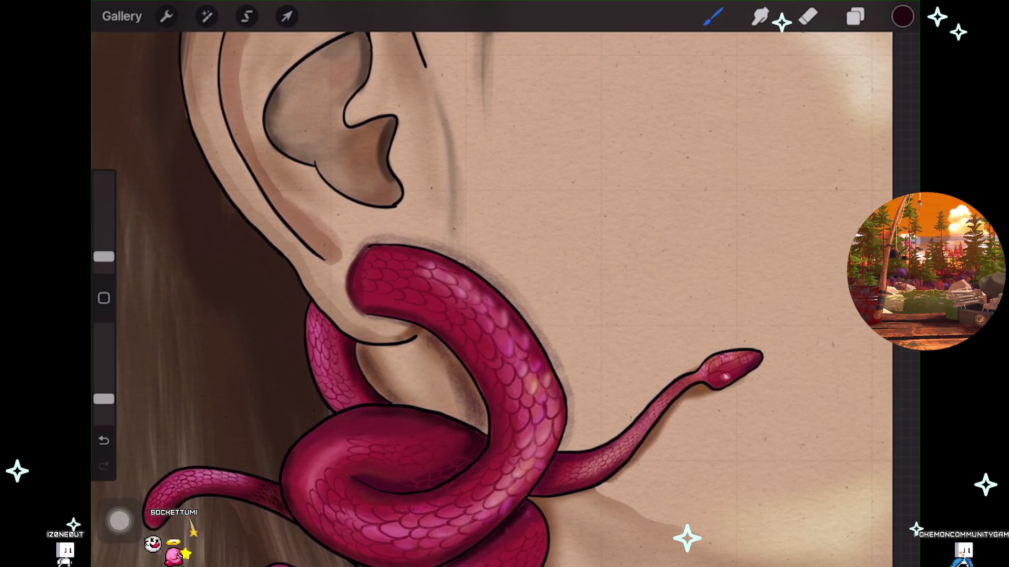
{"action": "scroll", "coordinate": [491, 299], "scroll_direction": "down", "scroll_amount": 2}
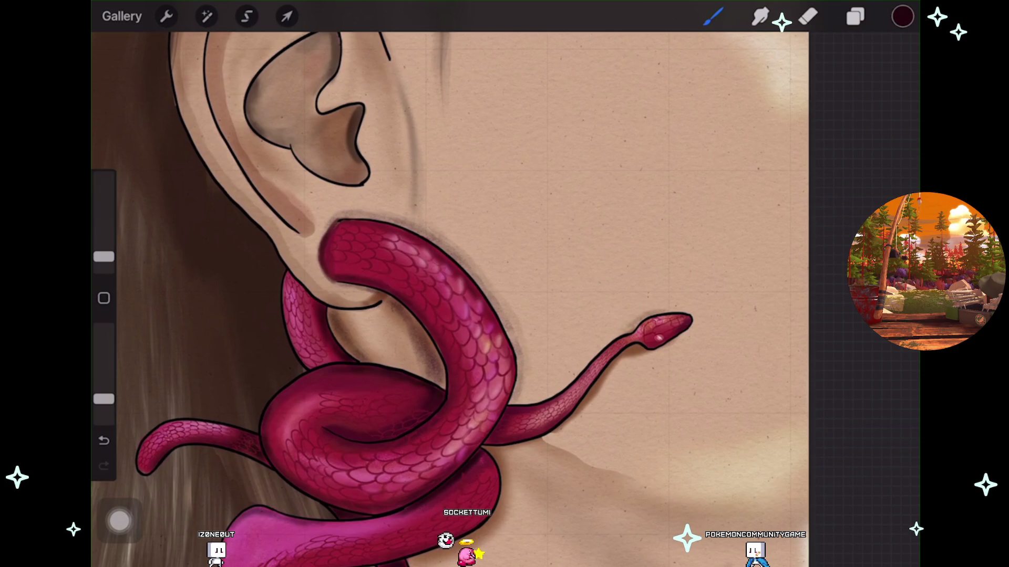
{"action": "scroll", "coordinate": [452, 299], "scroll_direction": "down", "scroll_amount": 2}
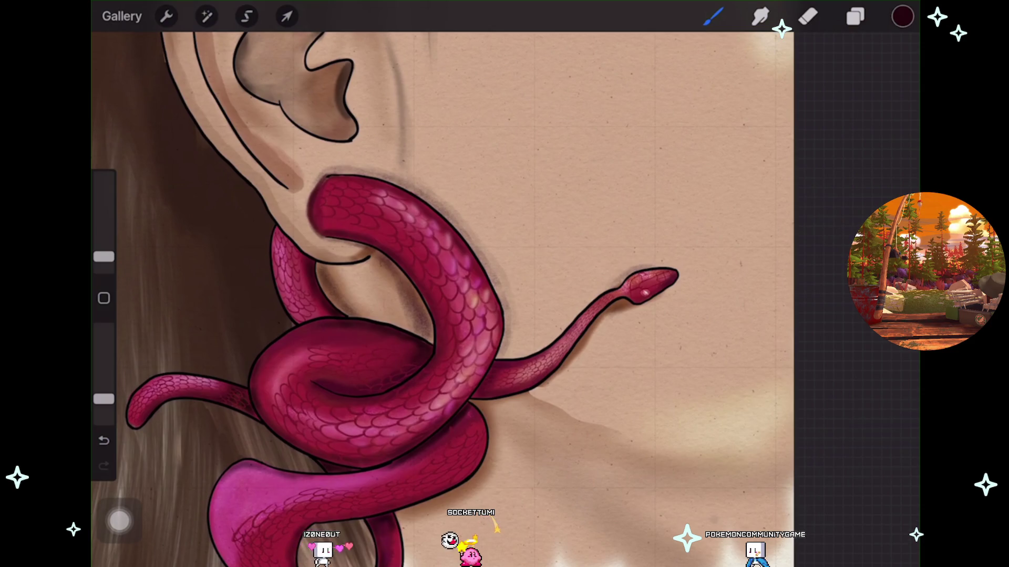
{"action": "left_click", "coordinate": [856, 16]}
{"action": "left_click", "coordinate": [889, 345]}
{"action": "left_click", "coordinate": [889, 346]}
{"action": "scroll", "coordinate": [368, 299], "scroll_direction": "right", "scroll_amount": 3}
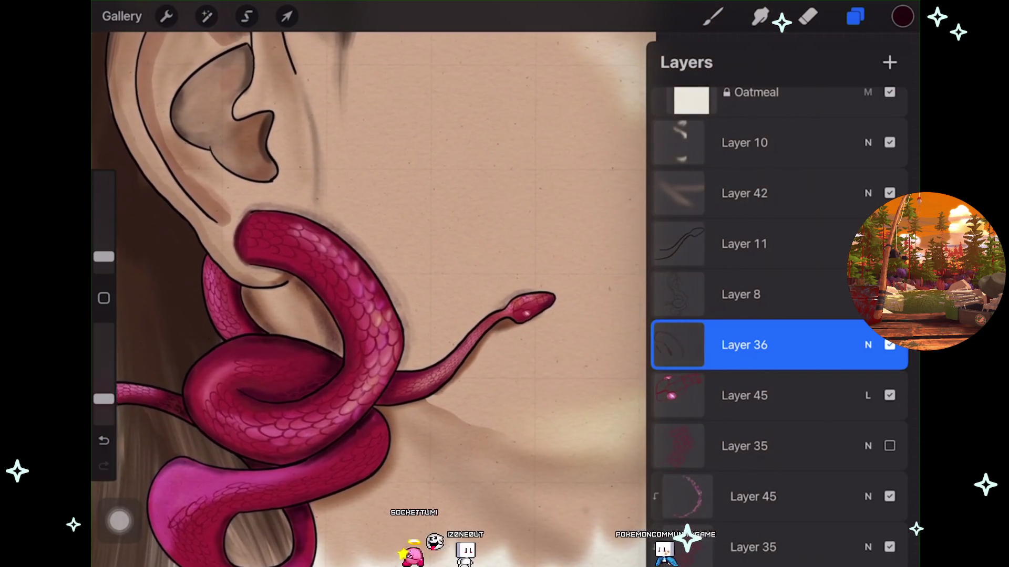
{"action": "scroll", "coordinate": [778, 316], "scroll_direction": "down", "scroll_amount": 7}
{"action": "scroll", "coordinate": [777, 315], "scroll_direction": "down", "scroll_amount": 3}
{"action": "left_click", "coordinate": [889, 386]}
{"action": "left_click", "coordinate": [889, 487]}
{"action": "left_click", "coordinate": [890, 487]}
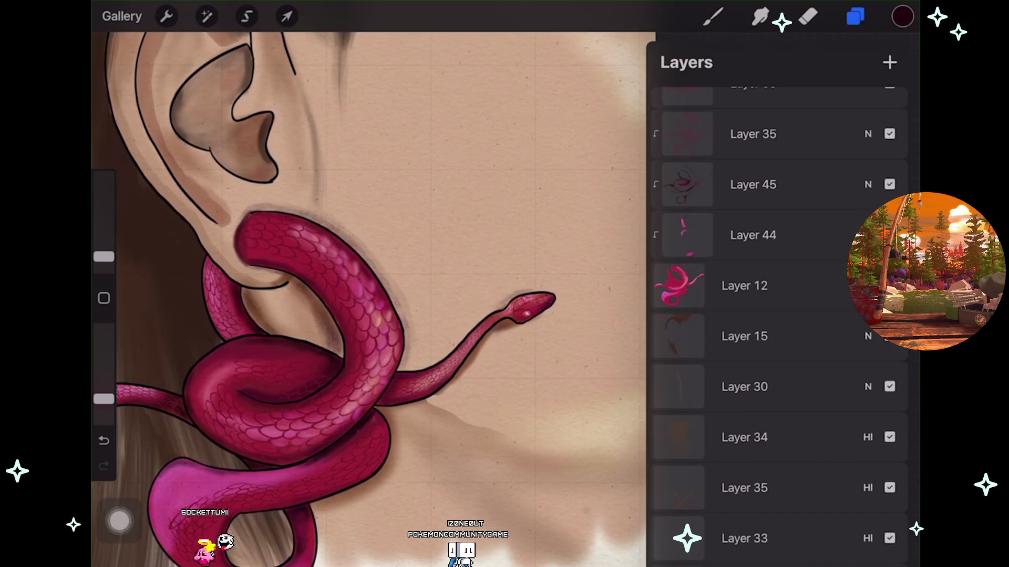
{"action": "left_click", "coordinate": [762, 488]}
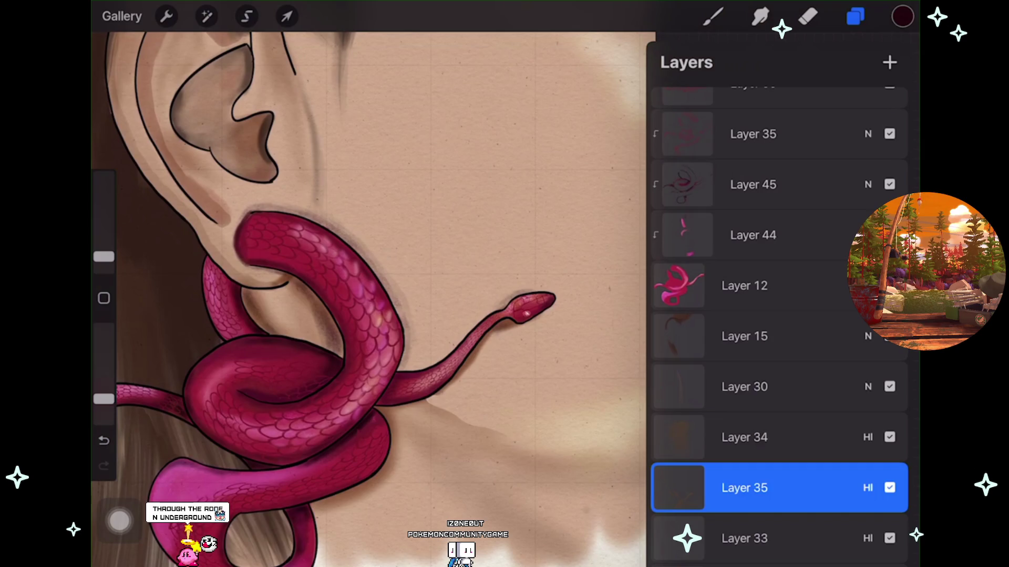
{"action": "scroll", "coordinate": [368, 295], "scroll_direction": "down", "scroll_amount": 3}
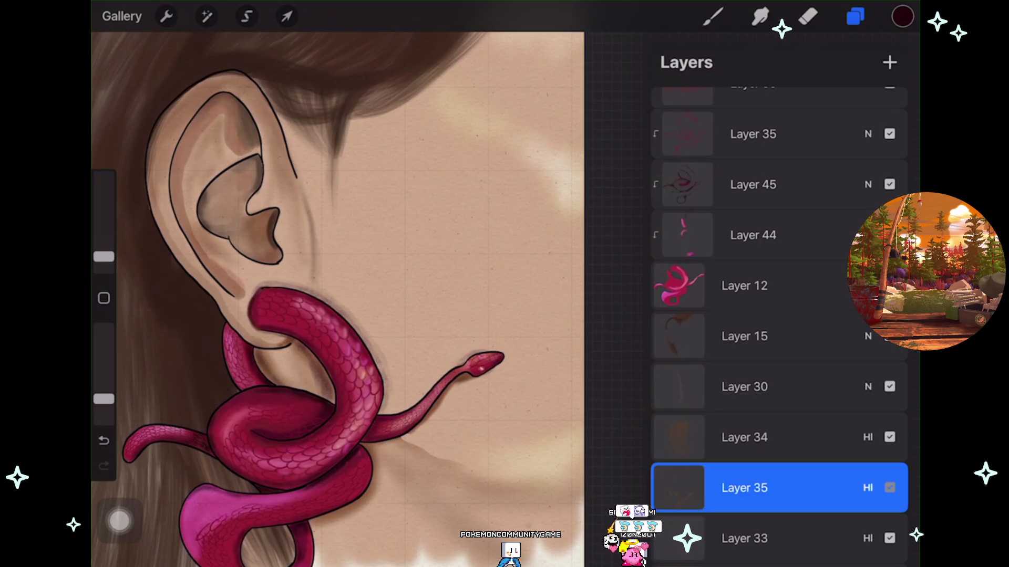
Toggle Layer 35's highlight shading to compare, leaving it hidden.
{"action": "left_click", "coordinate": [889, 488]}
{"action": "left_click", "coordinate": [890, 488]}
{"action": "left_click", "coordinate": [889, 487]}
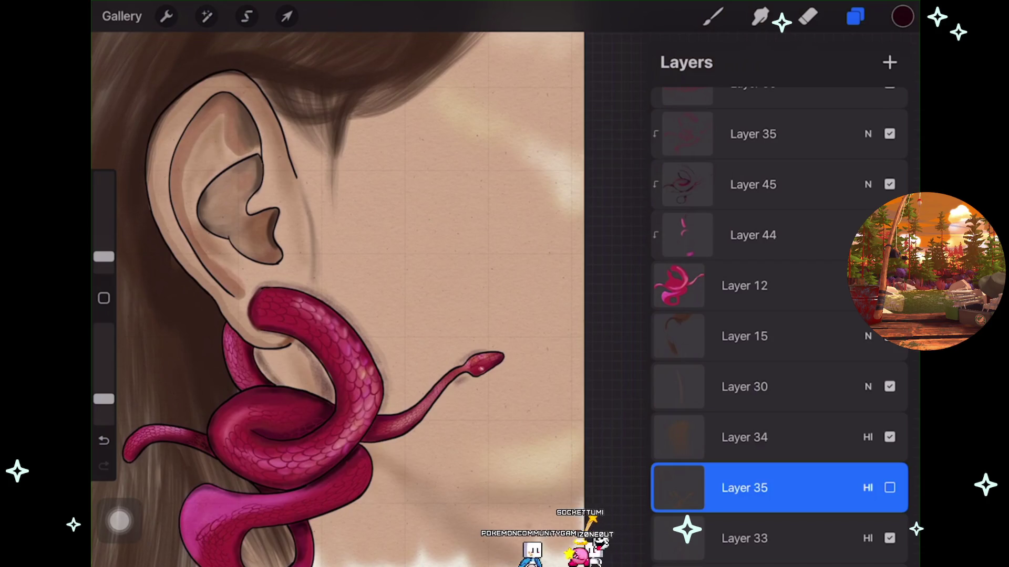
Check Layer 36's shading by hiding and showing it, then select Layer 36 for painting.
{"action": "scroll", "coordinate": [778, 315], "scroll_direction": "up", "scroll_amount": 15}
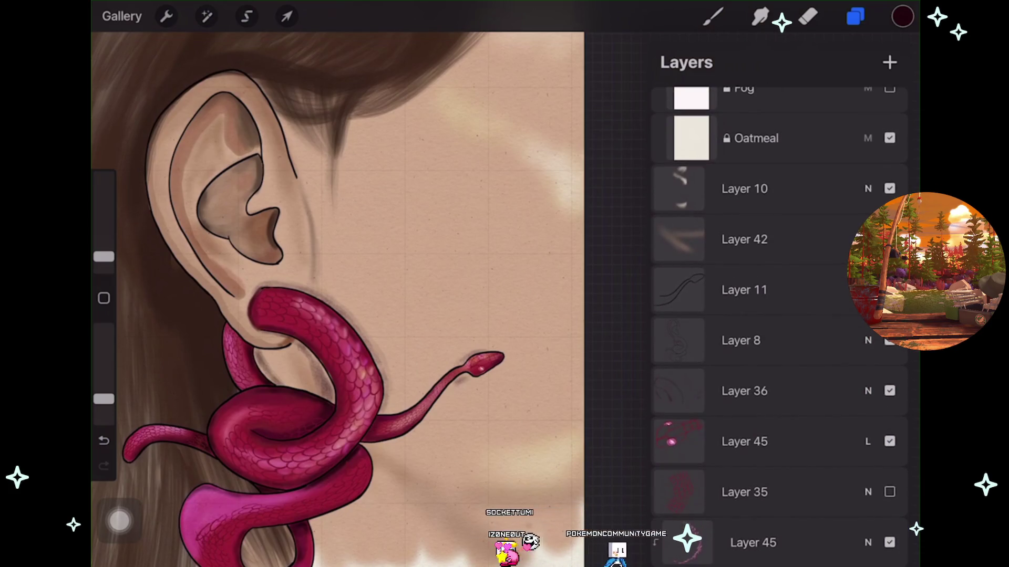
{"action": "left_click", "coordinate": [890, 414]}
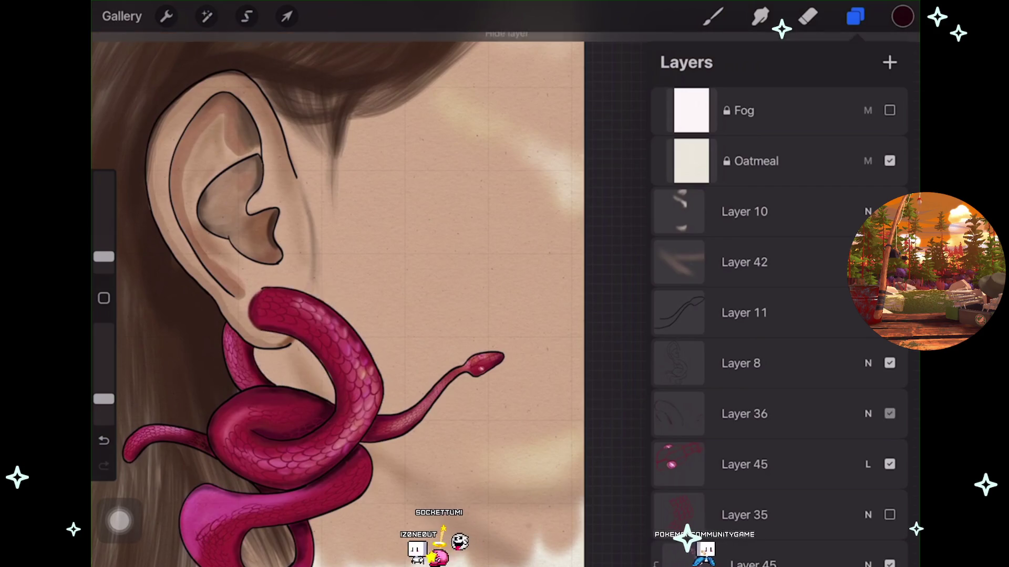
{"action": "left_click", "coordinate": [889, 413]}
{"action": "left_click", "coordinate": [762, 414]}
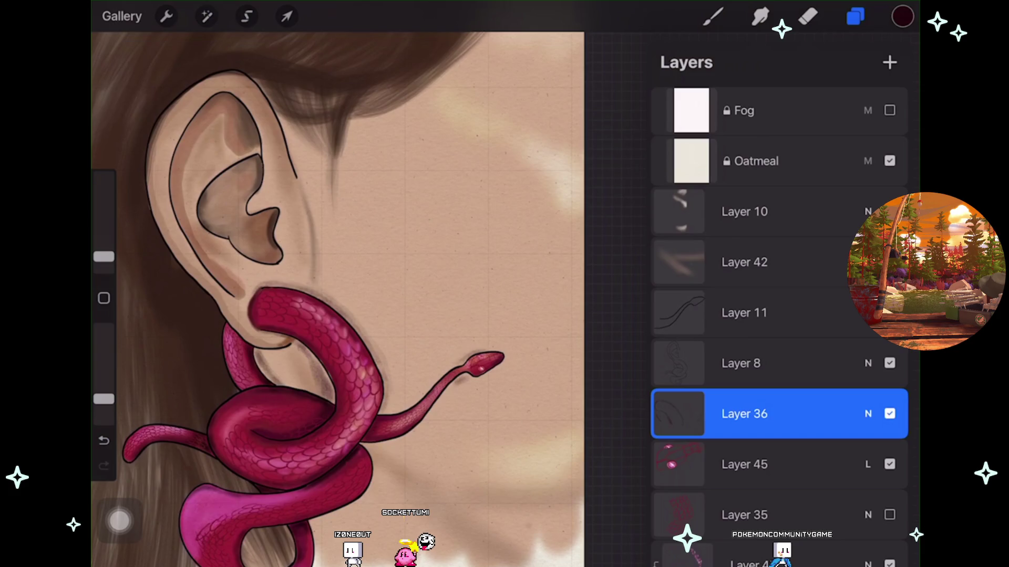
{"action": "scroll", "coordinate": [336, 294], "scroll_direction": "up", "scroll_amount": 3}
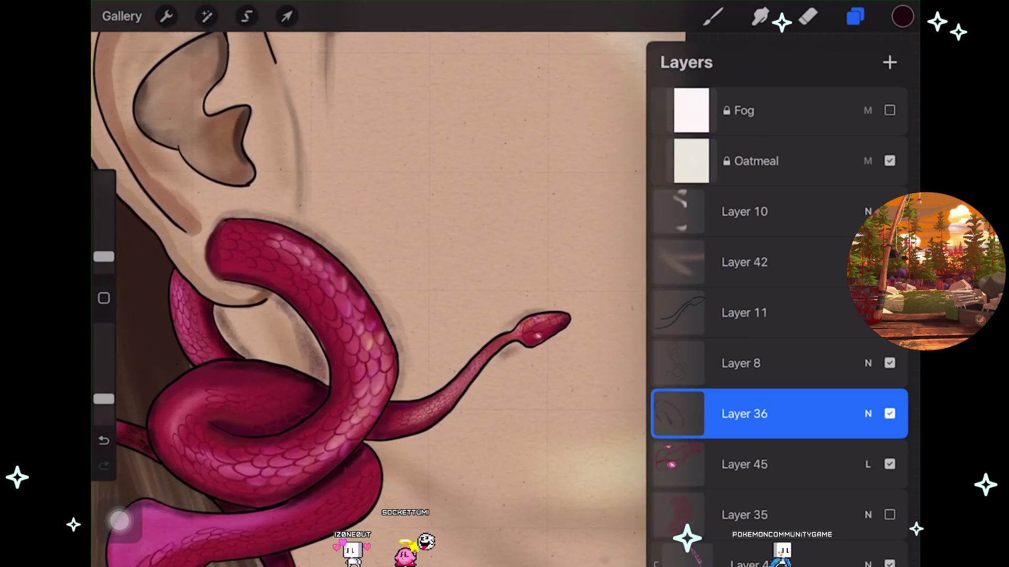
Return to the brush, undo the latest stroke, and reframe the view around the snake earring.
{"action": "left_click", "coordinate": [713, 17]}
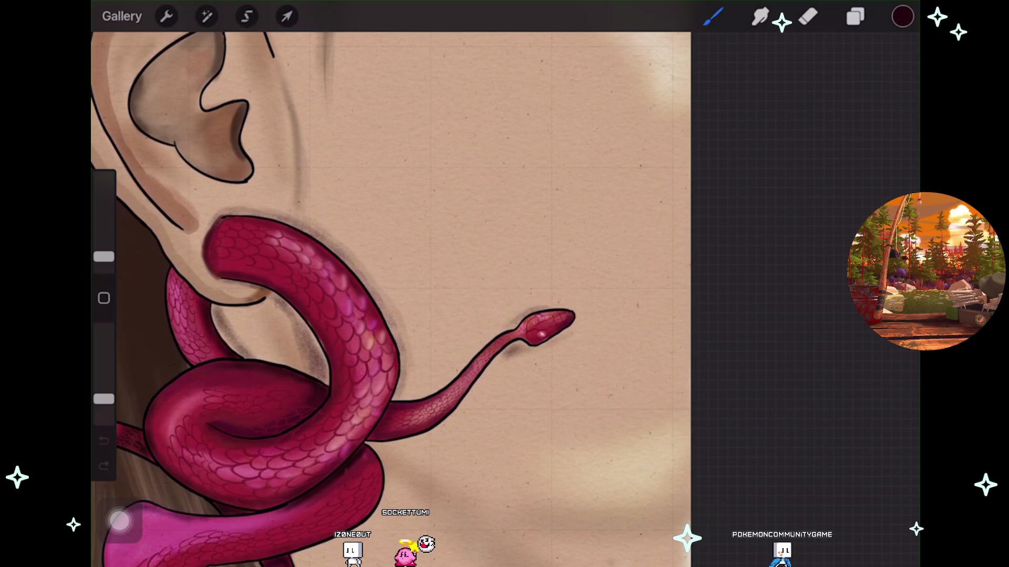
{"action": "key", "text": "ctrl+z"}
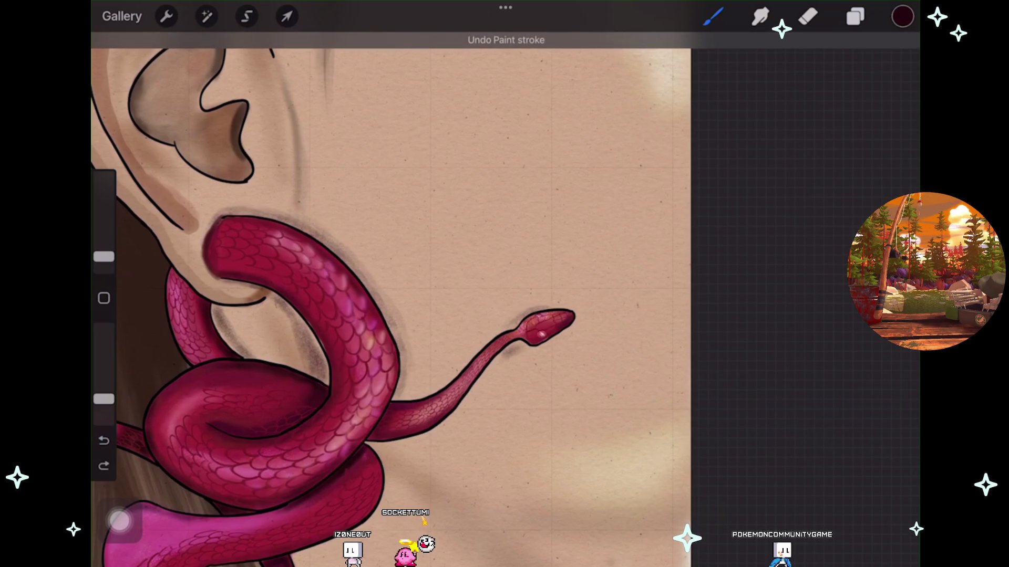
{"action": "scroll", "coordinate": [389, 295], "scroll_direction": "up", "scroll_amount": 3}
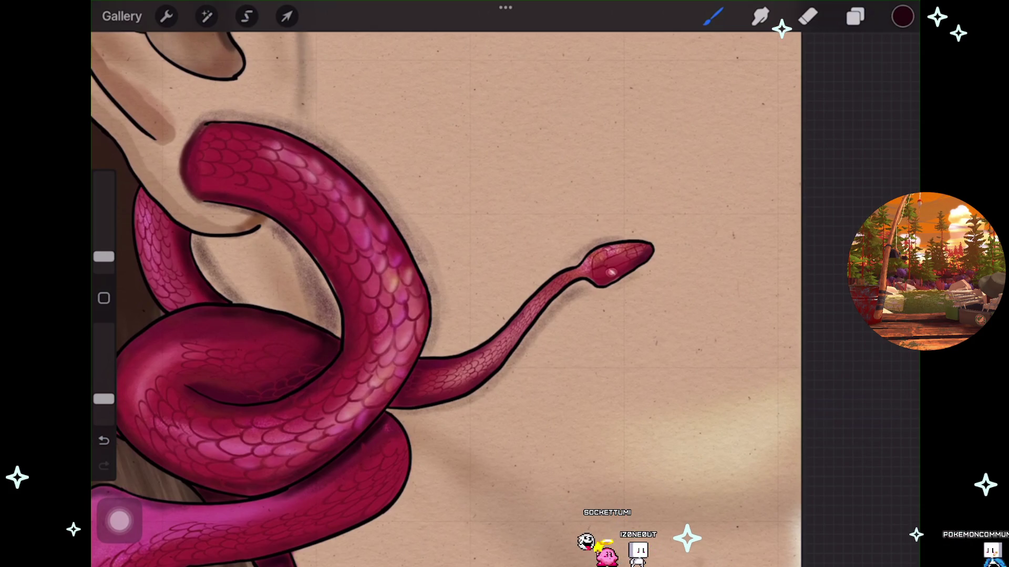
{"action": "scroll", "coordinate": [405, 299], "scroll_direction": "down", "scroll_amount": 3}
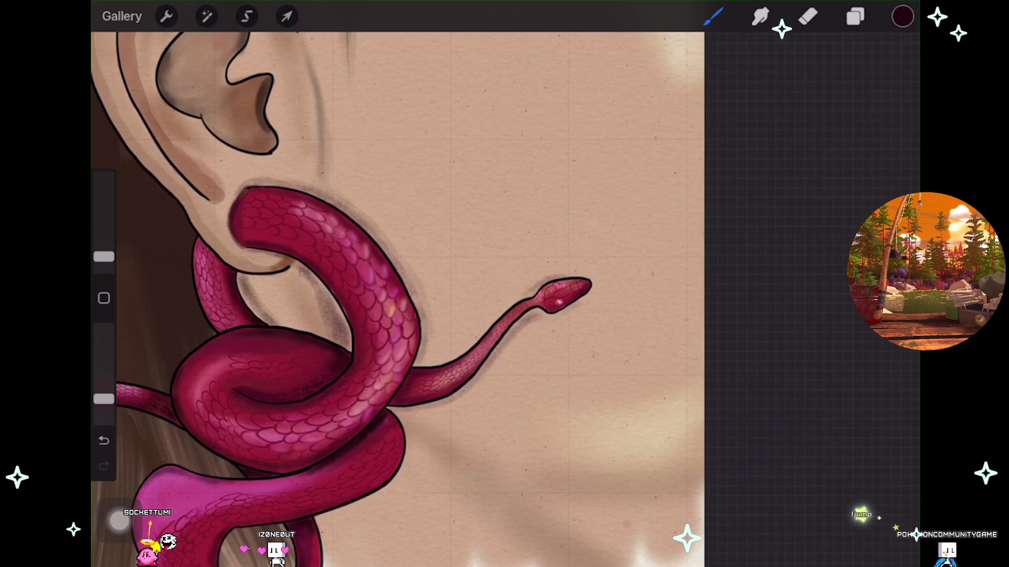
{"action": "mouse_move", "coordinate": [400, 294]}
{"action": "left_mouse_down"}
{"action": "mouse_move", "coordinate": [449, 279]}
{"action": "mouse_move", "coordinate": [428, 279]}
{"action": "left_mouse_up"}
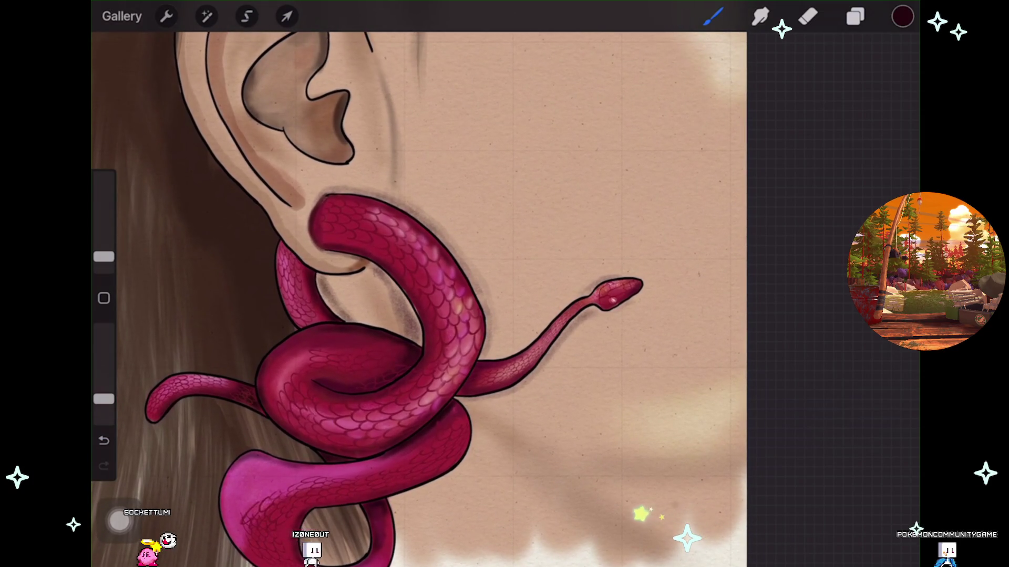
{"action": "left_click", "coordinate": [855, 16]}
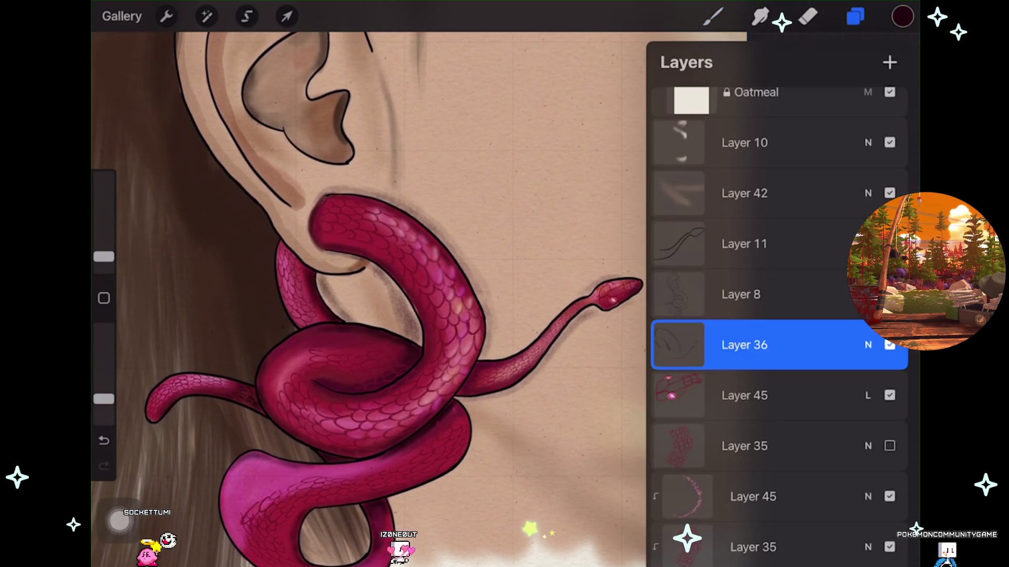
Hide one layer, then toggle Layer 45 off and on to compare the shading.
{"action": "left_click", "coordinate": [890, 345]}
{"action": "left_click", "coordinate": [889, 345]}
{"action": "mouse_move", "coordinate": [420, 263]}
{"action": "left_mouse_down"}
{"action": "mouse_move", "coordinate": [384, 284]}
{"action": "mouse_move", "coordinate": [391, 286]}
{"action": "left_mouse_up"}
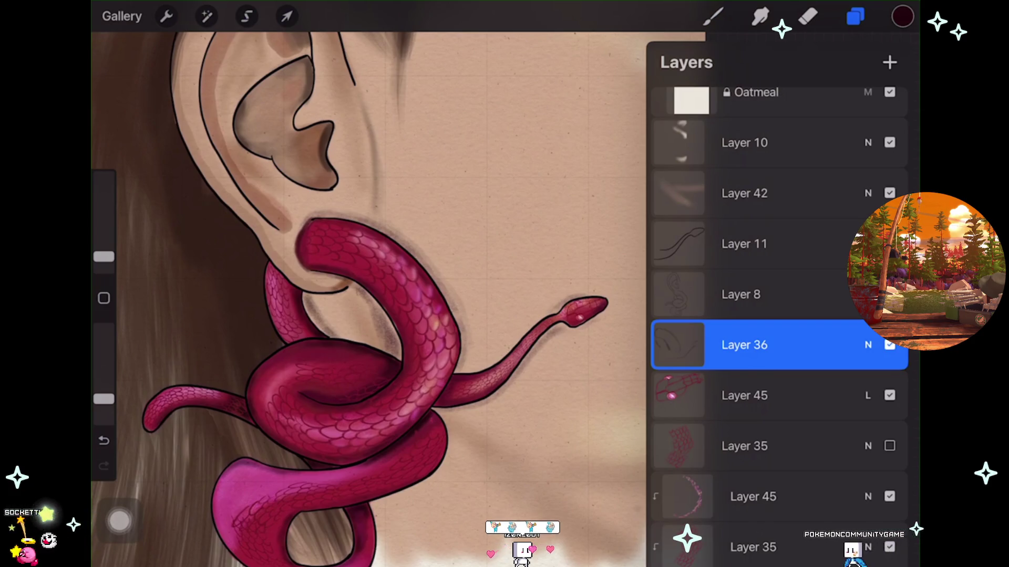
{"action": "scroll", "coordinate": [368, 299], "scroll_direction": "down", "scroll_amount": 2}
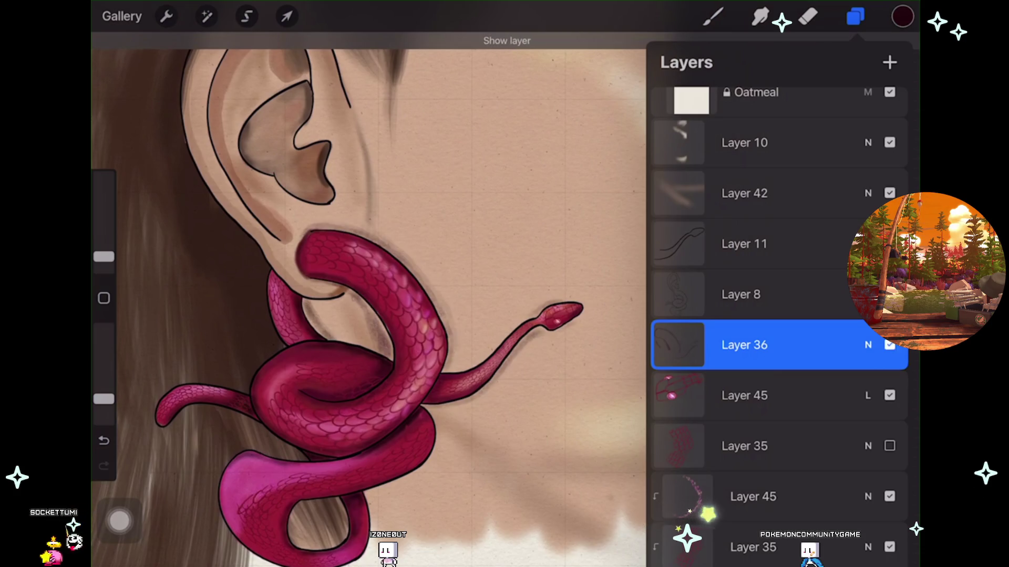
{"action": "scroll", "coordinate": [391, 339], "scroll_direction": "up", "scroll_amount": 2}
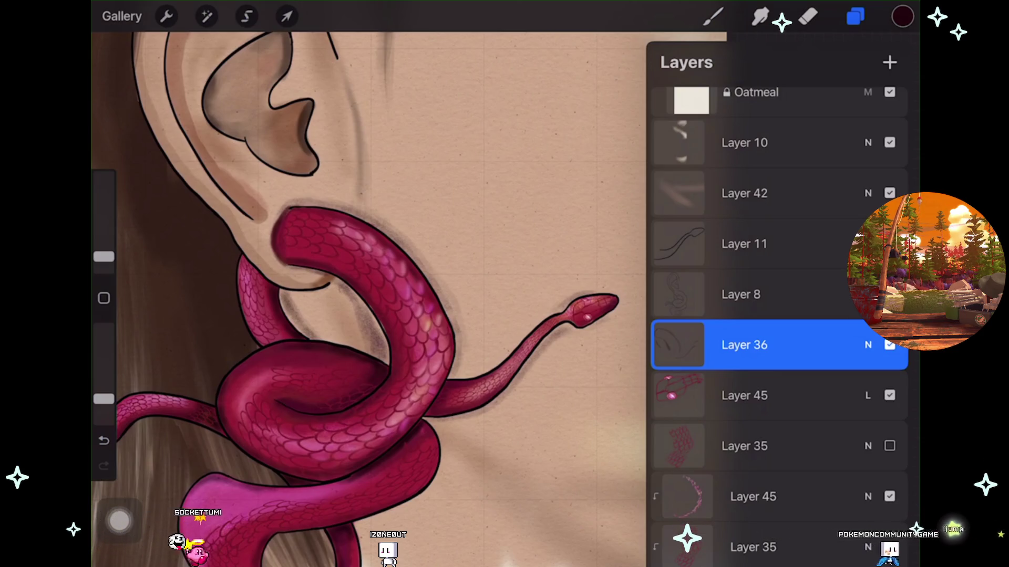
{"action": "scroll", "coordinate": [368, 294], "scroll_direction": "down", "scroll_amount": 3}
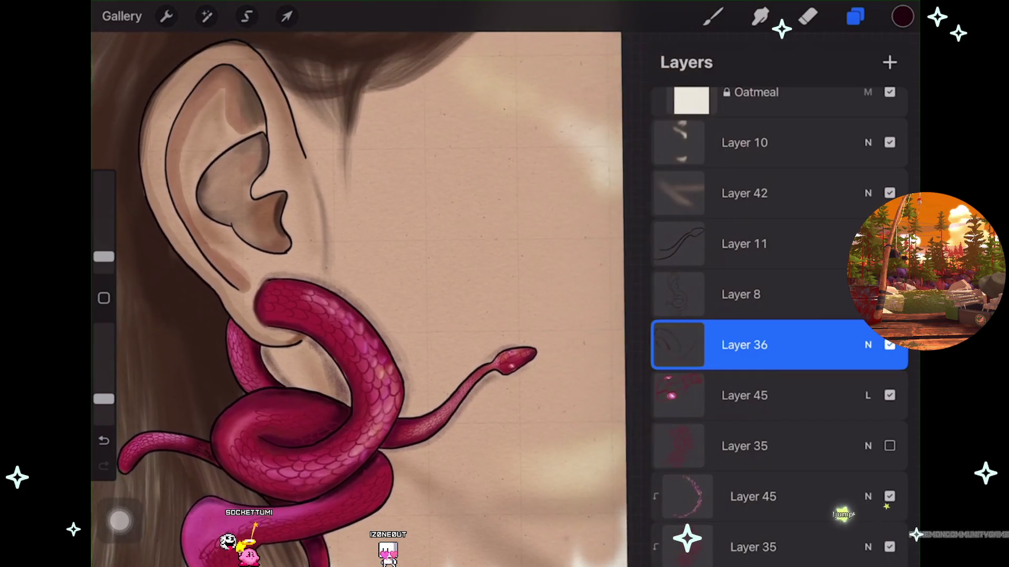
{"action": "scroll", "coordinate": [336, 294], "scroll_direction": "up", "scroll_amount": 1}
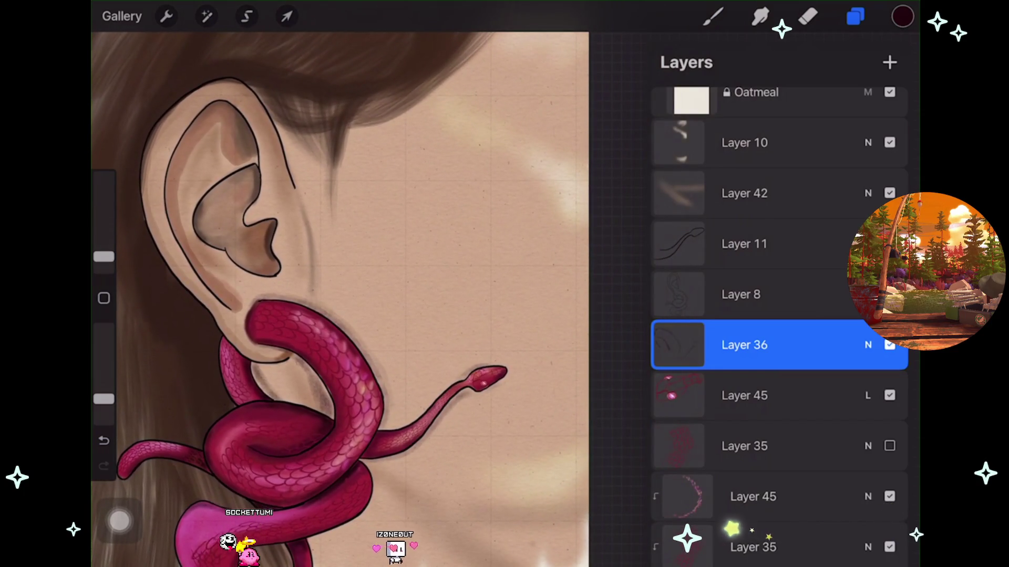
{"action": "left_click", "coordinate": [890, 396]}
{"action": "left_click", "coordinate": [889, 396]}
{"action": "scroll", "coordinate": [342, 294], "scroll_direction": "up", "scroll_amount": 1}
{"action": "scroll", "coordinate": [336, 294], "scroll_direction": "up", "scroll_amount": 2}
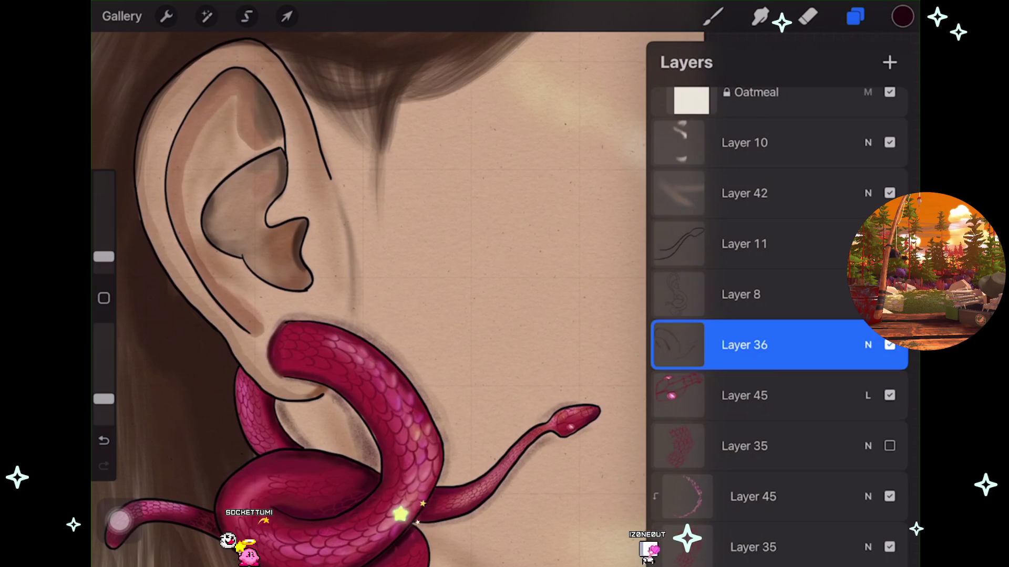
Flick the upper layer and Layer 45 off and on again for comparison.
{"action": "left_click", "coordinate": [889, 346]}
{"action": "left_click", "coordinate": [890, 345]}
{"action": "scroll", "coordinate": [342, 294], "scroll_direction": "down", "scroll_amount": 1}
{"action": "scroll", "coordinate": [342, 294], "scroll_direction": "down", "scroll_amount": 2}
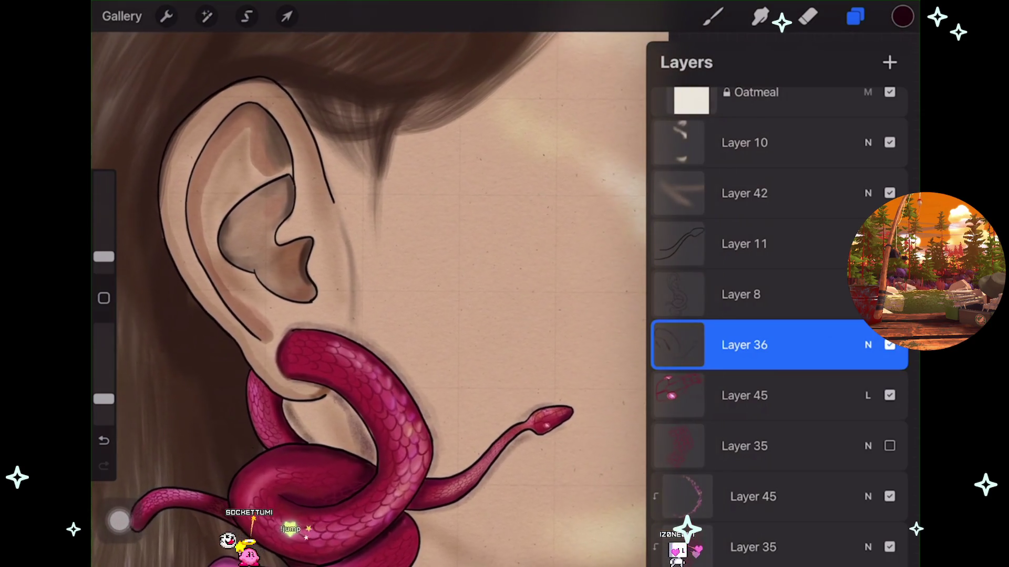
{"action": "scroll", "coordinate": [341, 294], "scroll_direction": "down", "scroll_amount": 1}
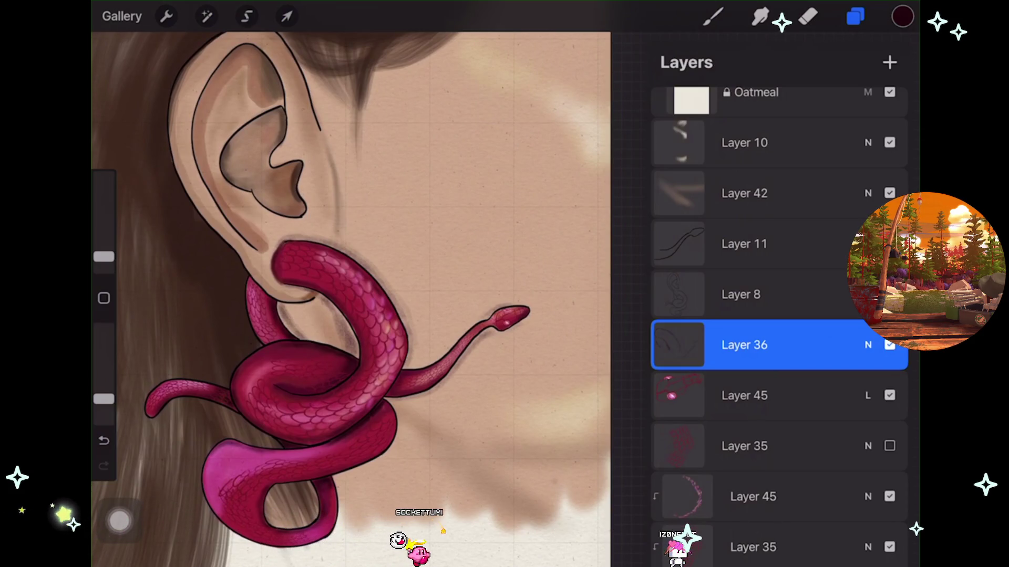
{"action": "left_click", "coordinate": [890, 496]}
{"action": "left_click", "coordinate": [890, 497]}
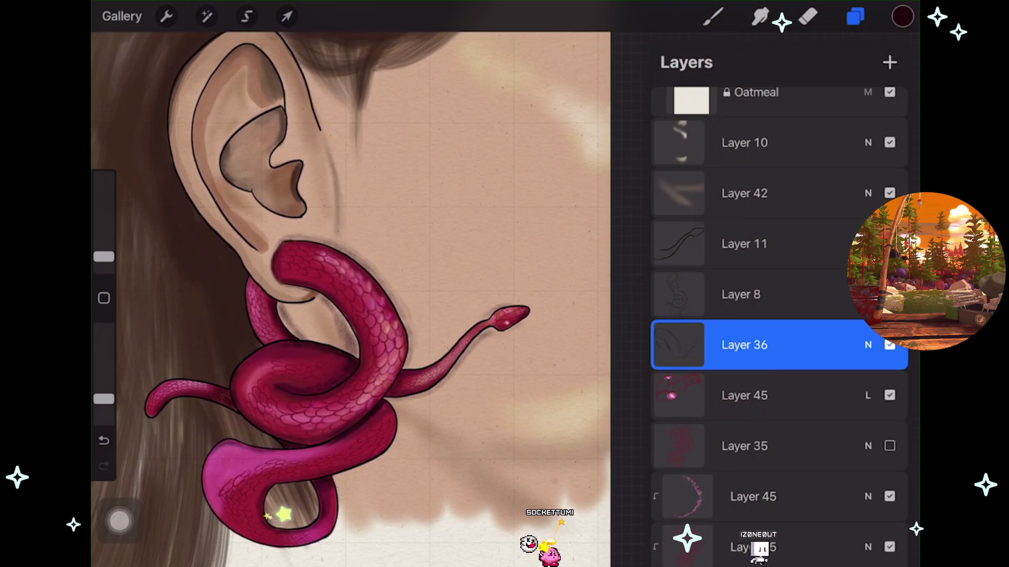
{"action": "scroll", "coordinate": [779, 315], "scroll_direction": "down", "scroll_amount": 4}
Show Layer 35 to check its effect on the snake, then hide it again.
{"action": "left_click", "coordinate": [889, 459]}
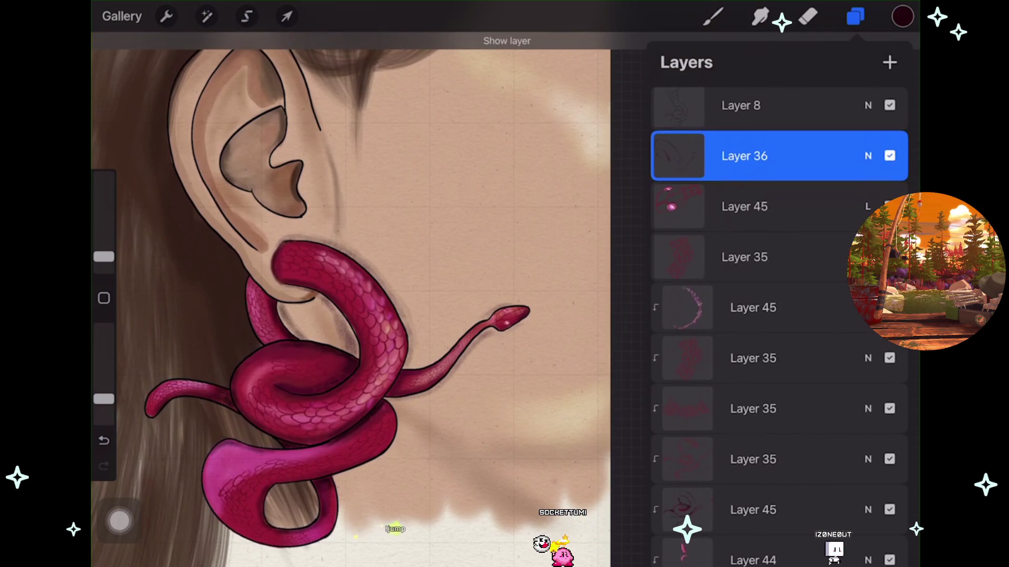
{"action": "mouse_move", "coordinate": [510, 316]}
{"action": "left_mouse_down"}
{"action": "mouse_move", "coordinate": [531, 299]}
{"action": "mouse_move", "coordinate": [544, 336]}
{"action": "mouse_move", "coordinate": [554, 289]}
{"action": "left_mouse_up"}
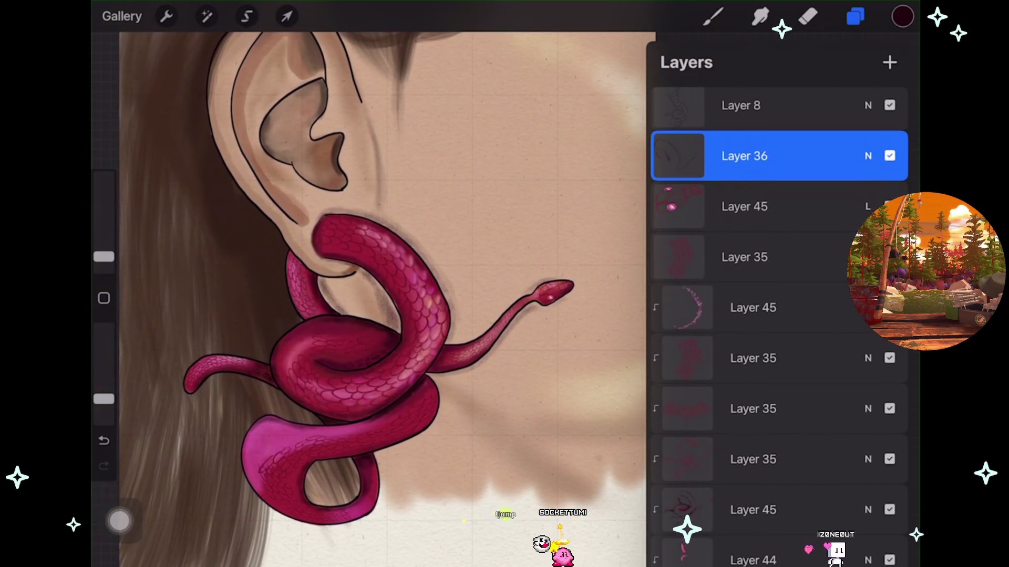
{"action": "scroll", "coordinate": [779, 316], "scroll_direction": "down", "scroll_amount": 2}
{"action": "left_click", "coordinate": [889, 179]}
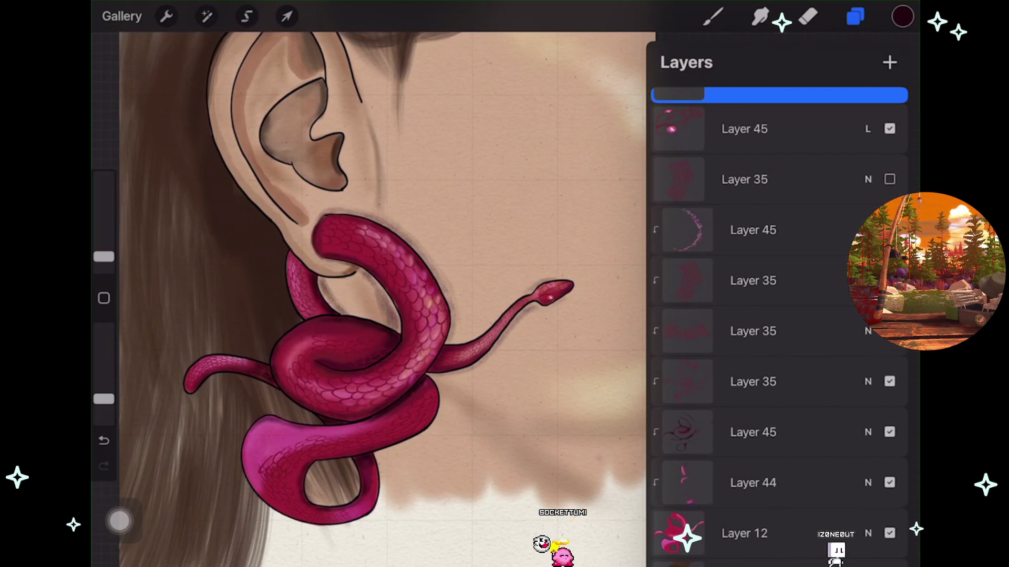
{"action": "scroll", "coordinate": [780, 315], "scroll_direction": "down", "scroll_amount": 1}
Toggle the snake colour Layer 12, restore the hidden layer, and return to the brush.
{"action": "left_click", "coordinate": [889, 493]}
{"action": "left_click", "coordinate": [890, 492]}
{"action": "scroll", "coordinate": [383, 299], "scroll_direction": "up", "scroll_amount": 2}
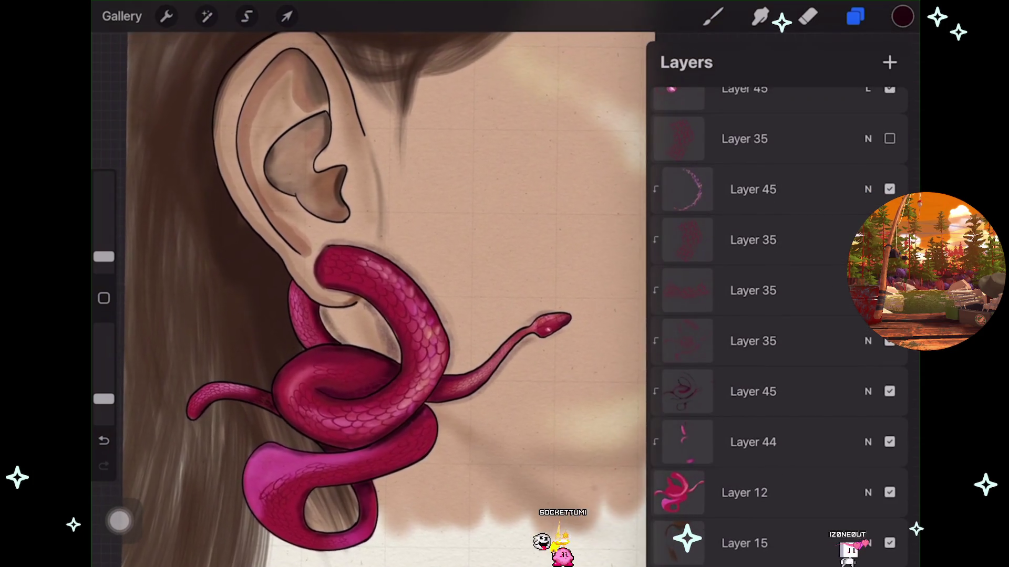
{"action": "scroll", "coordinate": [779, 315], "scroll_direction": "up", "scroll_amount": 6}
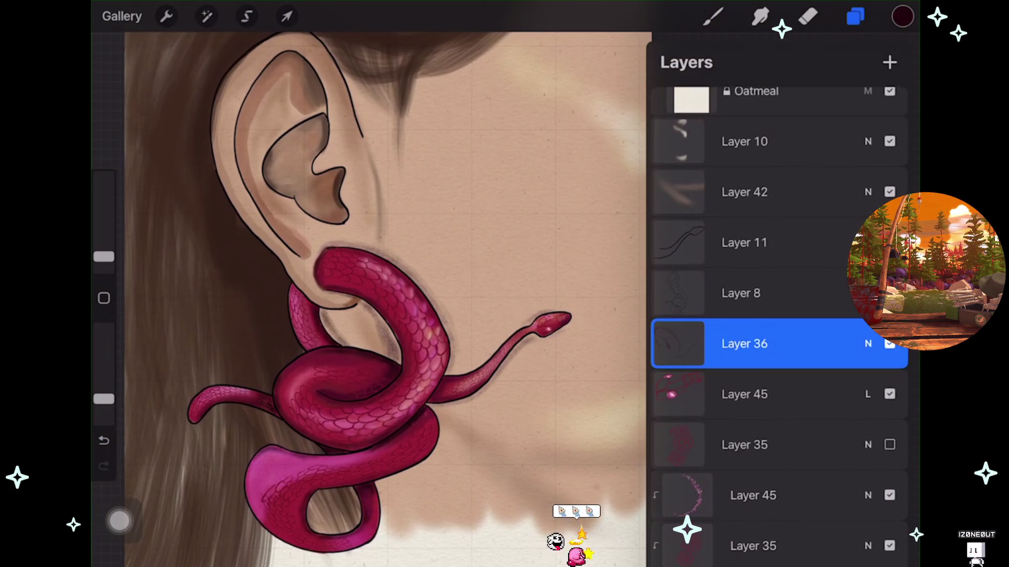
{"action": "left_click", "coordinate": [890, 242]}
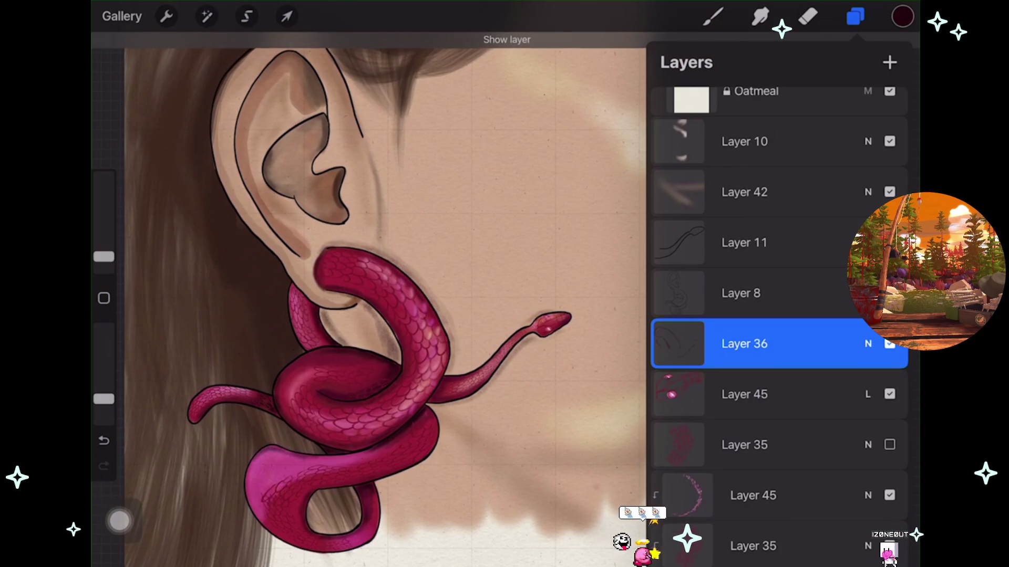
{"action": "scroll", "coordinate": [400, 299], "scroll_direction": "up", "scroll_amount": 2}
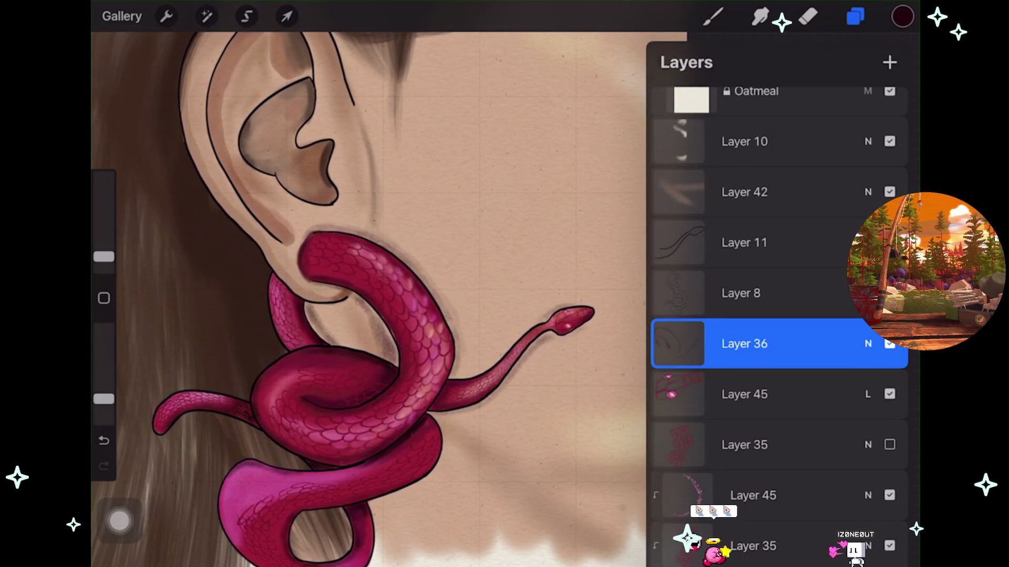
{"action": "left_click", "coordinate": [856, 17]}
{"action": "left_click", "coordinate": [713, 17]}
{"action": "scroll", "coordinate": [399, 299], "scroll_direction": "up", "scroll_amount": 2}
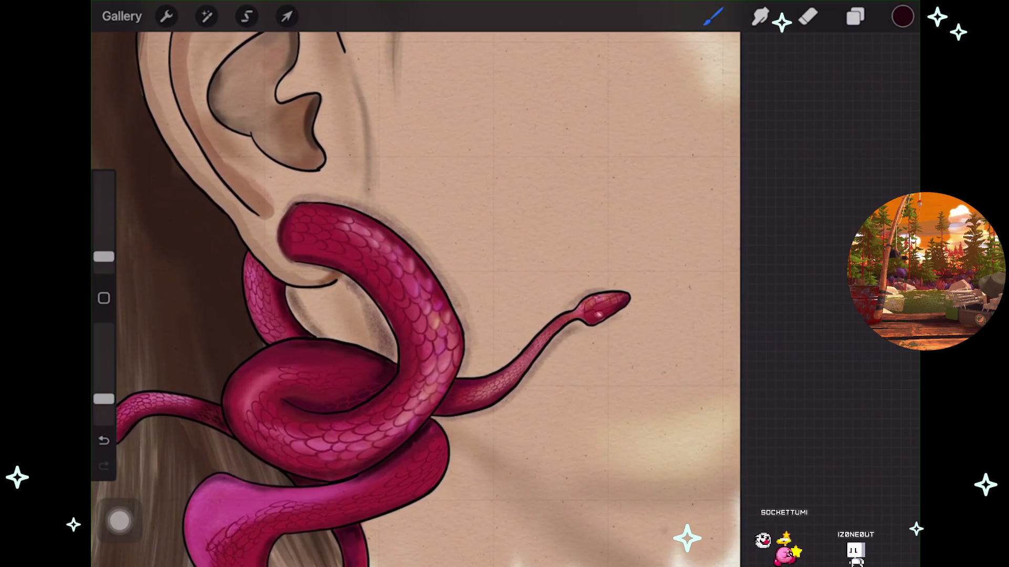
Zoom in on the snake's body and head, touching up scales and undoing two unwanted strokes.
{"action": "key", "text": "ctrl+z"}
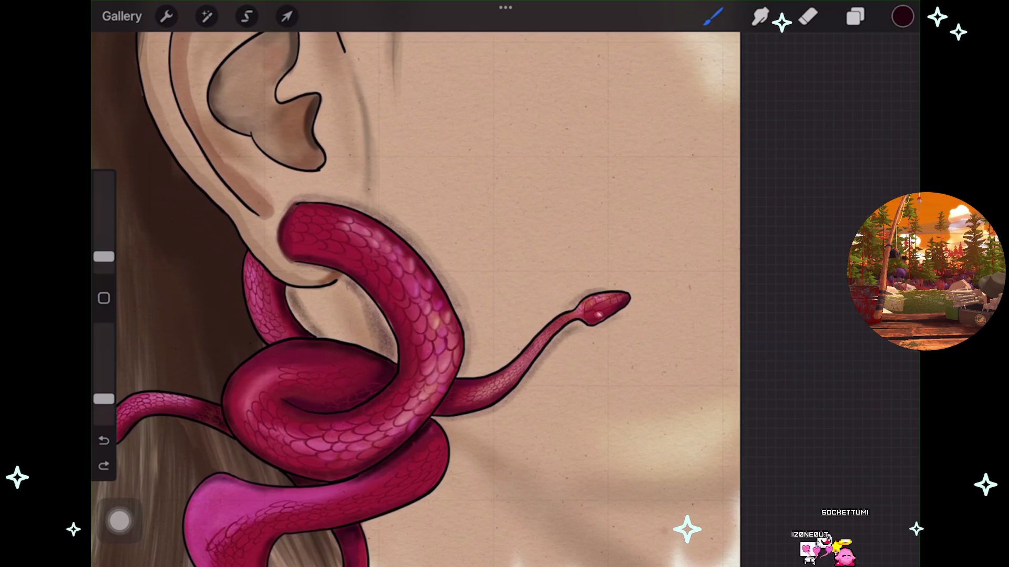
{"action": "scroll", "coordinate": [419, 352], "scroll_direction": "up", "scroll_amount": 2}
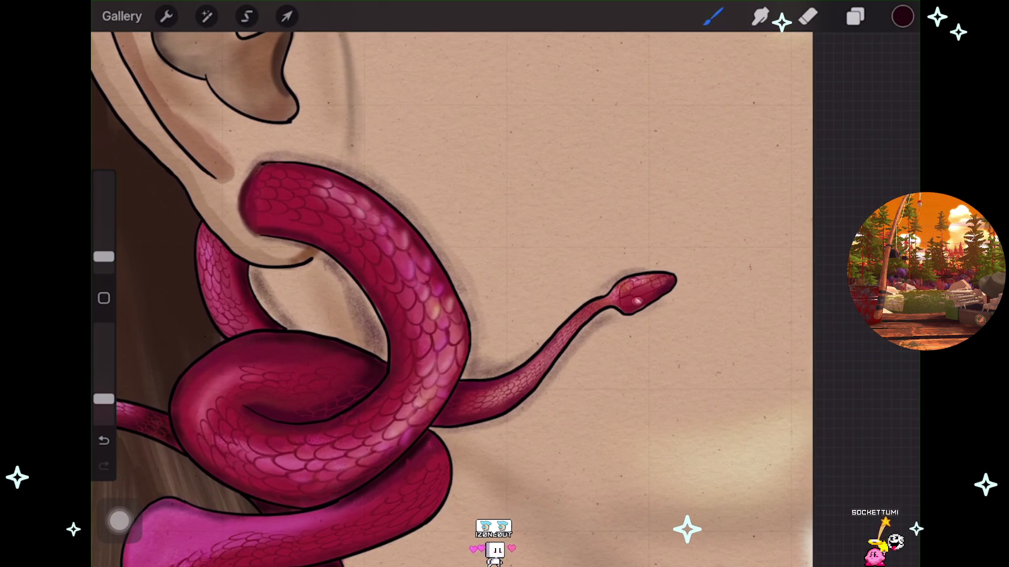
{"action": "scroll", "coordinate": [425, 299], "scroll_direction": "up", "scroll_amount": 3}
{"action": "scroll", "coordinate": [504, 300], "scroll_direction": "up", "scroll_amount": 1}
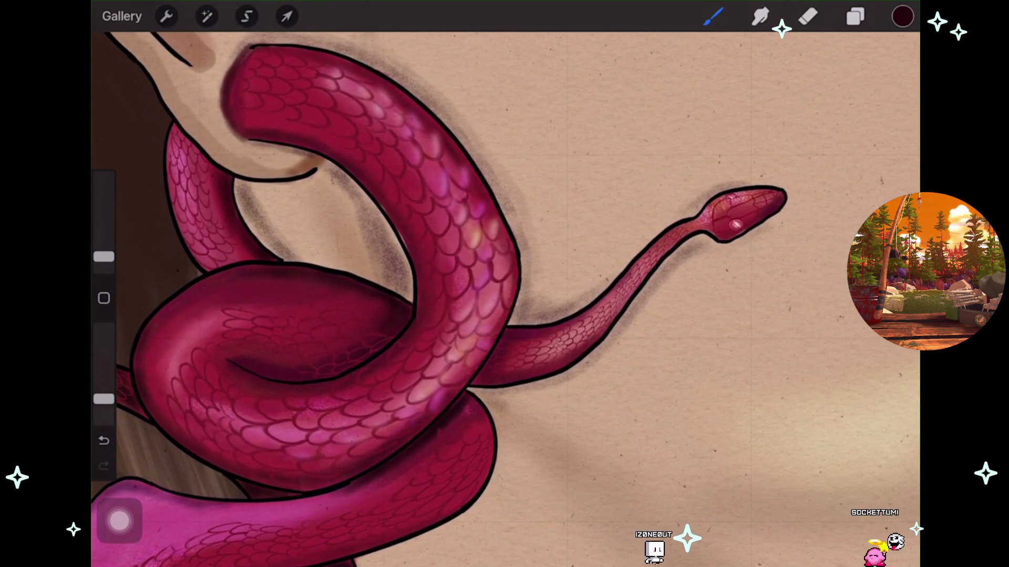
{"action": "key", "text": "ctrl+z"}
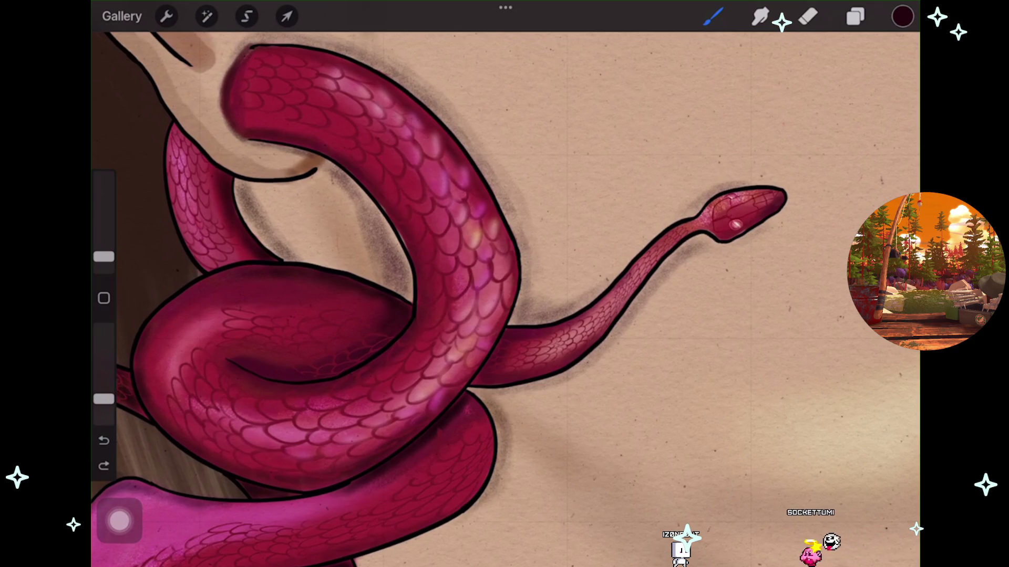
{"action": "scroll", "coordinate": [505, 300], "scroll_direction": "down", "scroll_amount": 2}
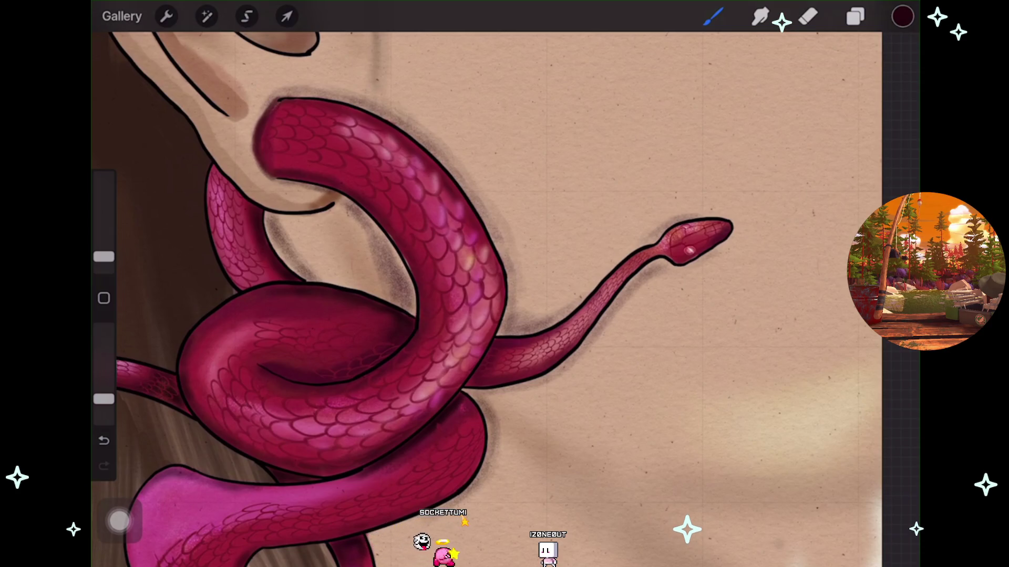
{"action": "scroll", "coordinate": [473, 300], "scroll_direction": "down", "scroll_amount": 2}
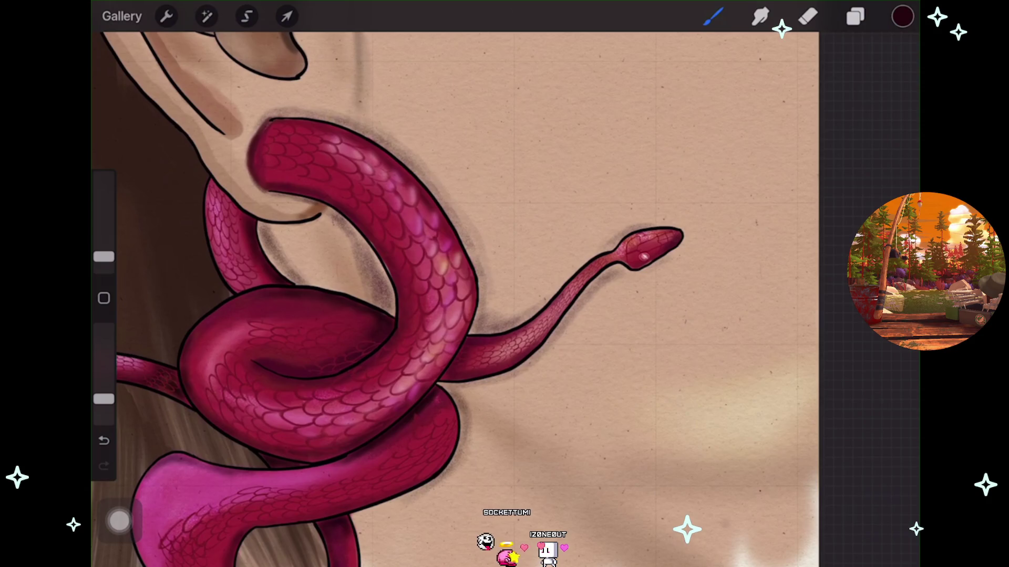
{"action": "scroll", "coordinate": [473, 299], "scroll_direction": "up", "scroll_amount": 3}
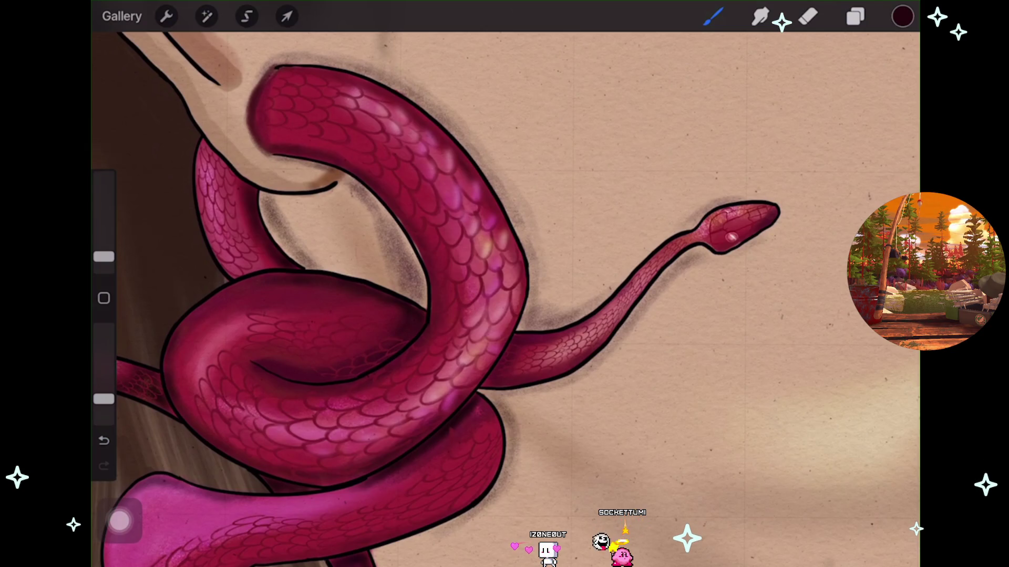
{"action": "scroll", "coordinate": [505, 299], "scroll_direction": "down", "scroll_amount": 2}
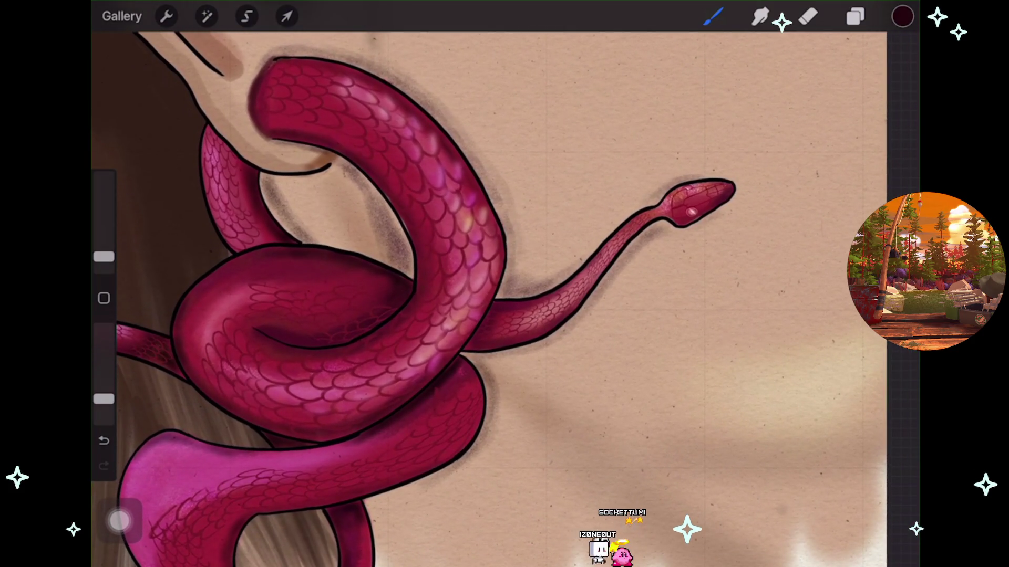
{"action": "scroll", "coordinate": [500, 300], "scroll_direction": "up", "scroll_amount": 1}
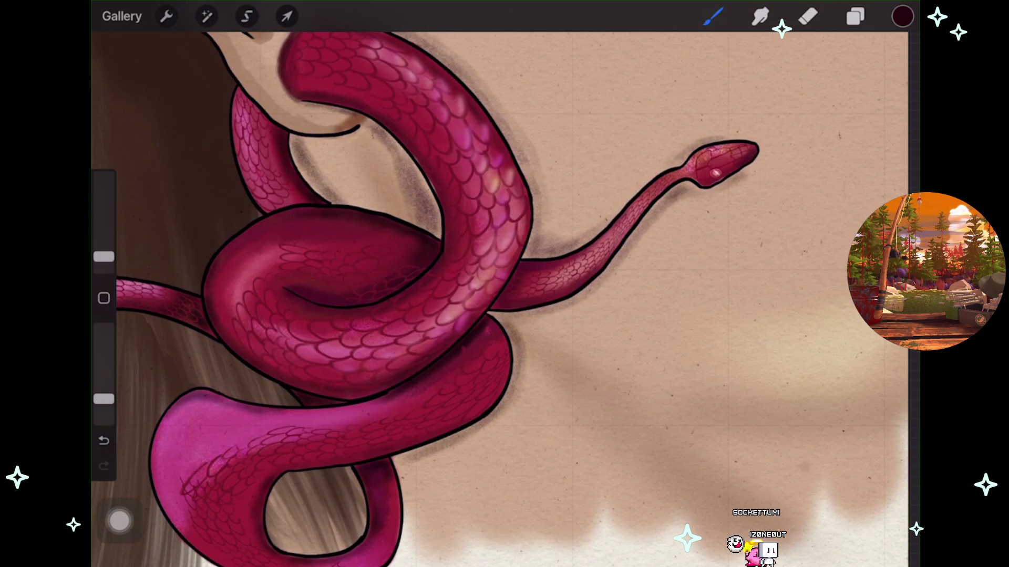
{"action": "scroll", "coordinate": [447, 294], "scroll_direction": "down", "scroll_amount": 3}
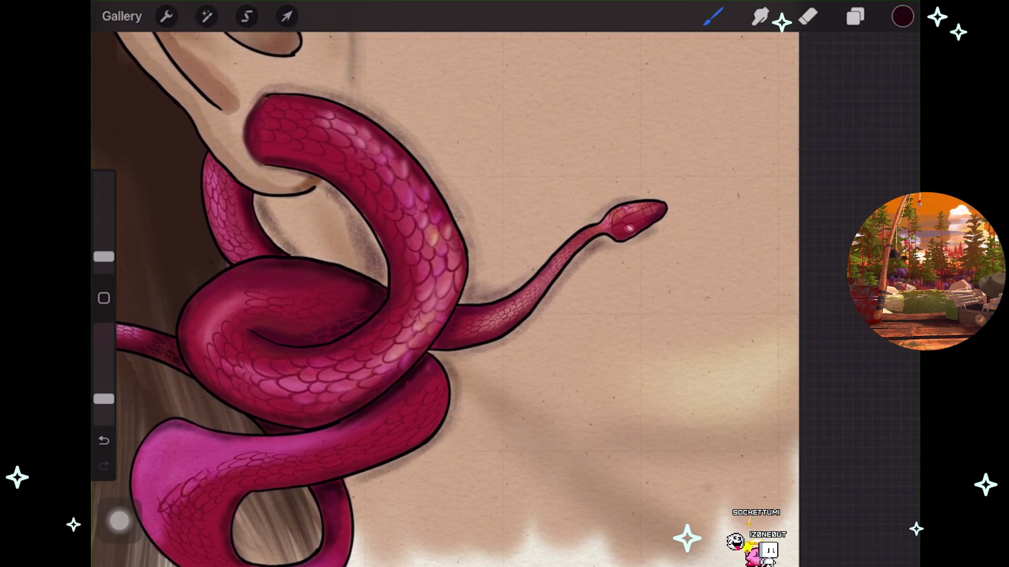
{"action": "scroll", "coordinate": [400, 300], "scroll_direction": "down", "scroll_amount": 3}
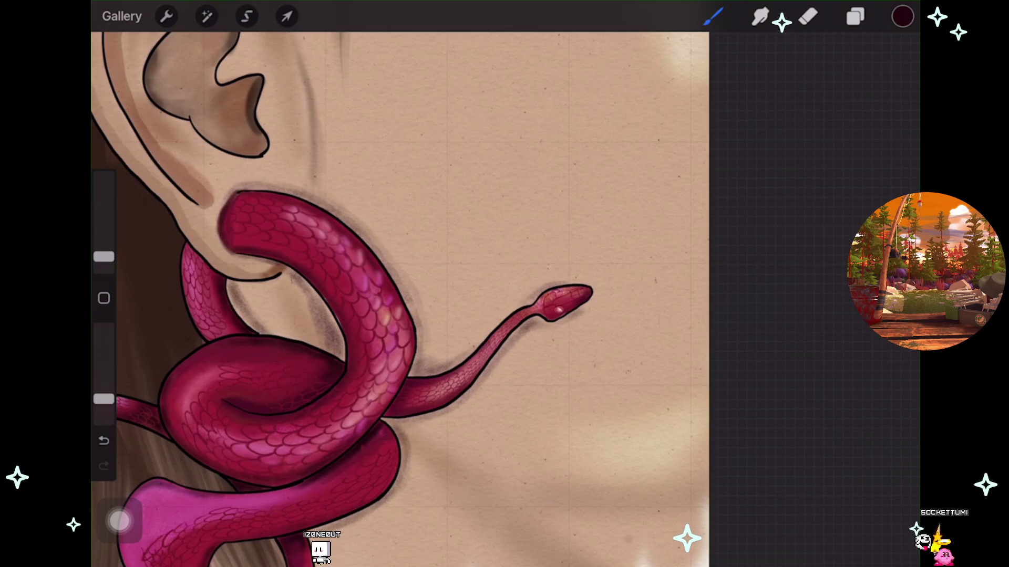
{"action": "scroll", "coordinate": [347, 315], "scroll_direction": "up", "scroll_amount": 2}
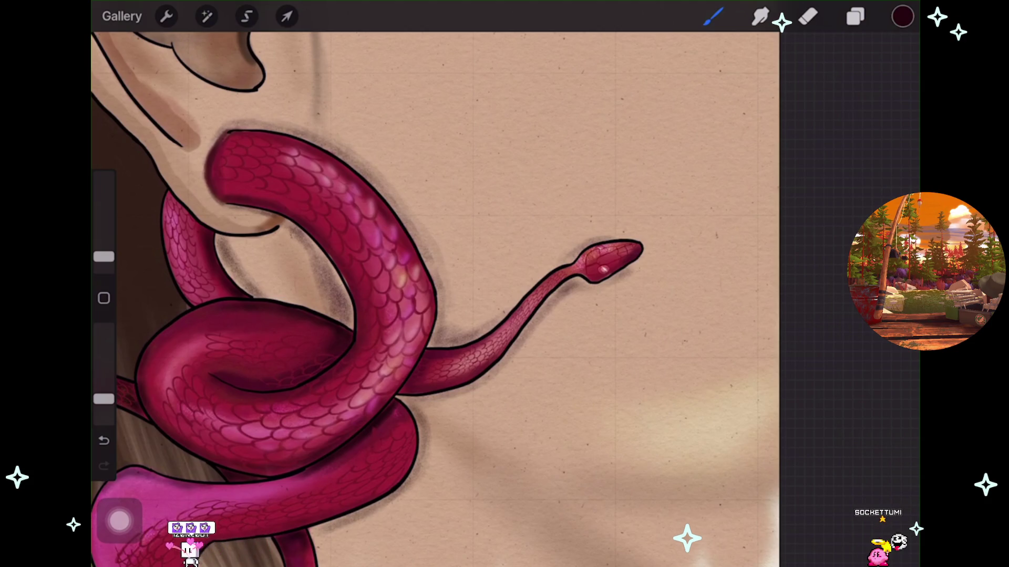
{"action": "scroll", "coordinate": [442, 299], "scroll_direction": "down", "scroll_amount": 3}
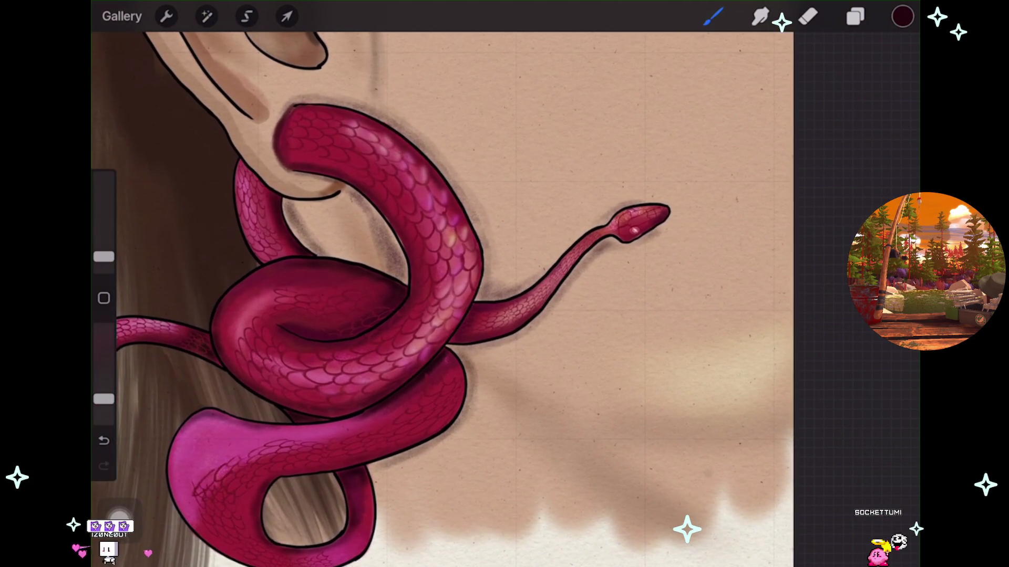
{"action": "scroll", "coordinate": [441, 300], "scroll_direction": "down", "scroll_amount": 3}
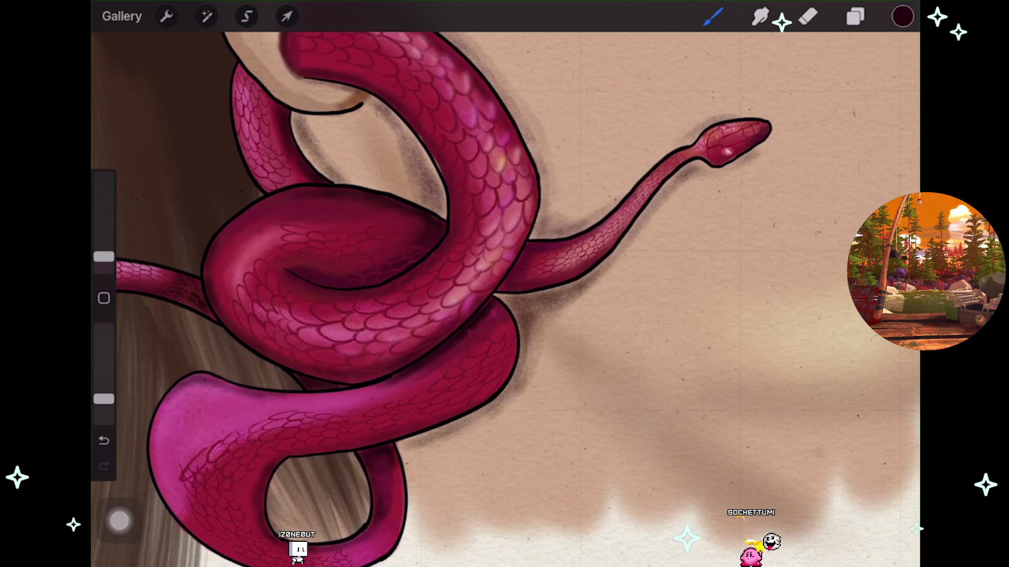
{"action": "scroll", "coordinate": [433, 284], "scroll_direction": "down", "scroll_amount": 2}
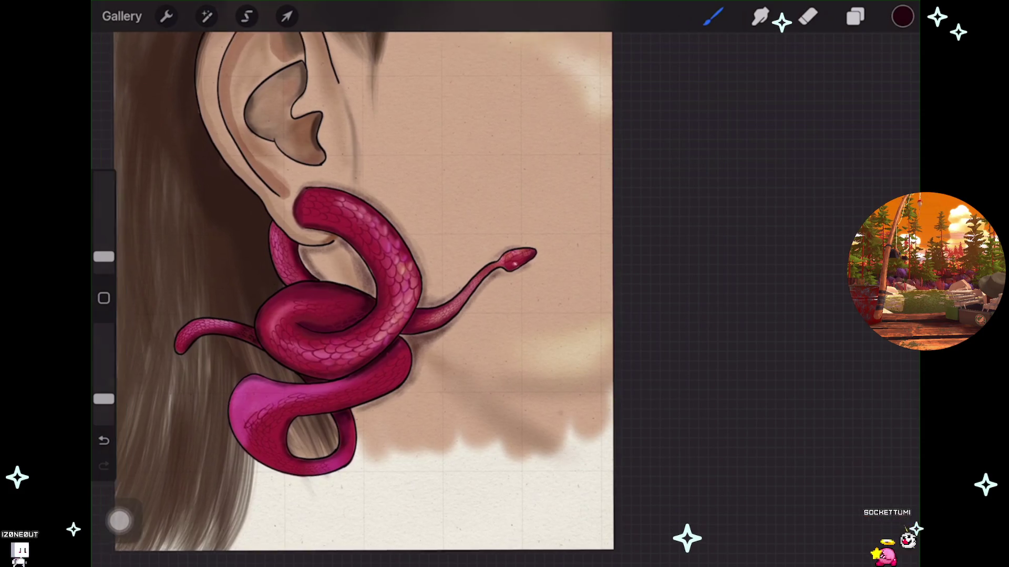
Adjust the zoom on the ear painting, then bring up the layer list from Oatmeal to Layer 35.
{"action": "scroll", "coordinate": [353, 321], "scroll_direction": "up", "scroll_amount": 3}
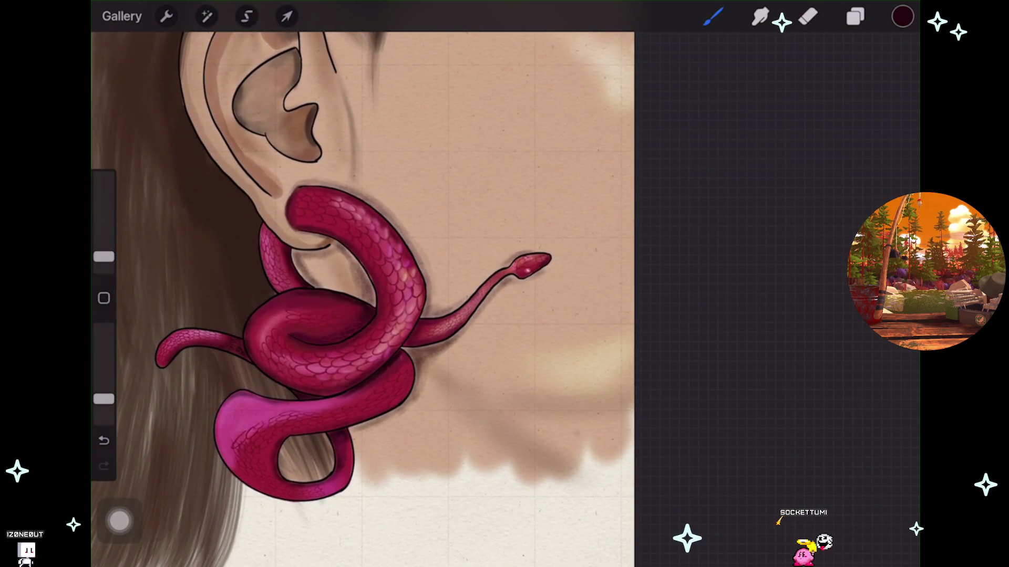
{"action": "scroll", "coordinate": [316, 414], "scroll_direction": "up", "scroll_amount": 3}
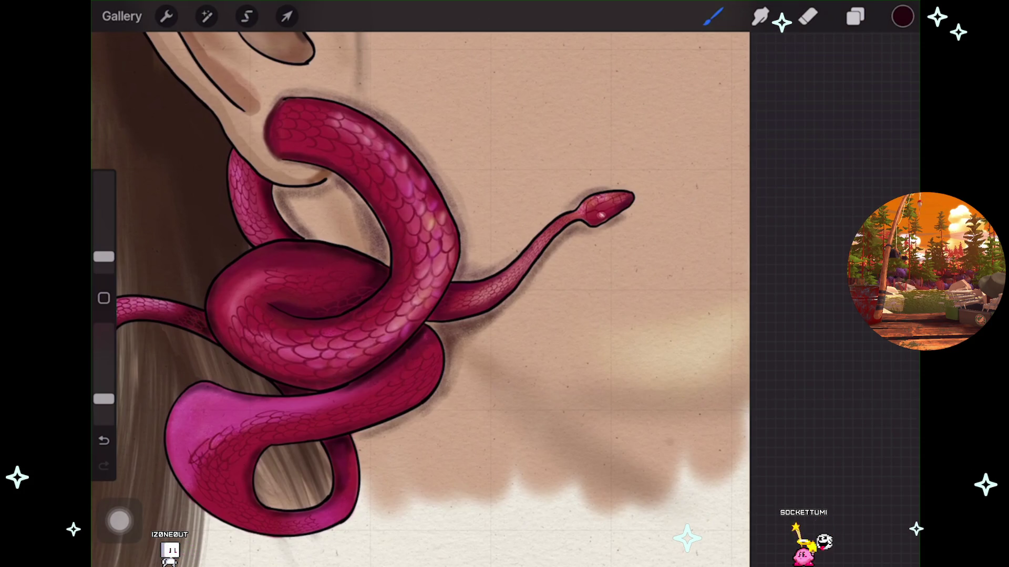
{"action": "scroll", "coordinate": [604, 221], "scroll_direction": "down", "scroll_amount": 1}
{"action": "scroll", "coordinate": [392, 276], "scroll_direction": "down", "scroll_amount": 1}
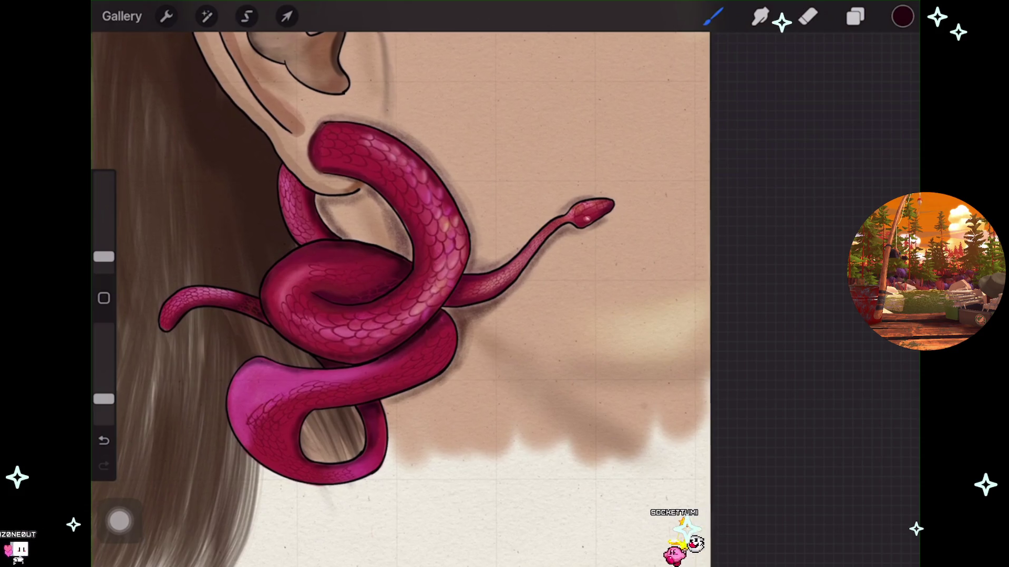
{"action": "scroll", "coordinate": [392, 276], "scroll_direction": "up", "scroll_amount": 1}
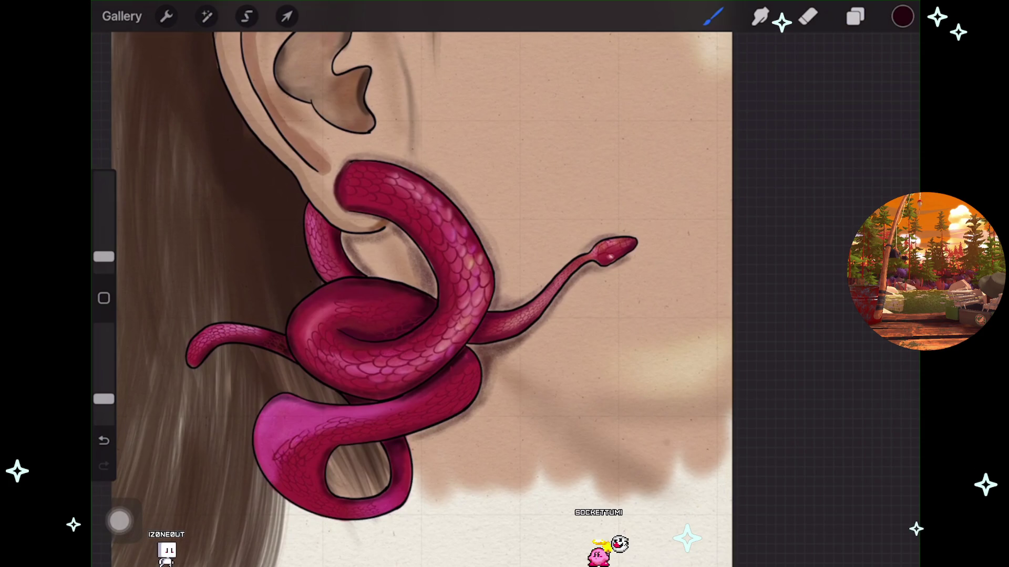
{"action": "scroll", "coordinate": [392, 276], "scroll_direction": "up", "scroll_amount": 1}
{"action": "scroll", "coordinate": [400, 284], "scroll_direction": "down", "scroll_amount": 1}
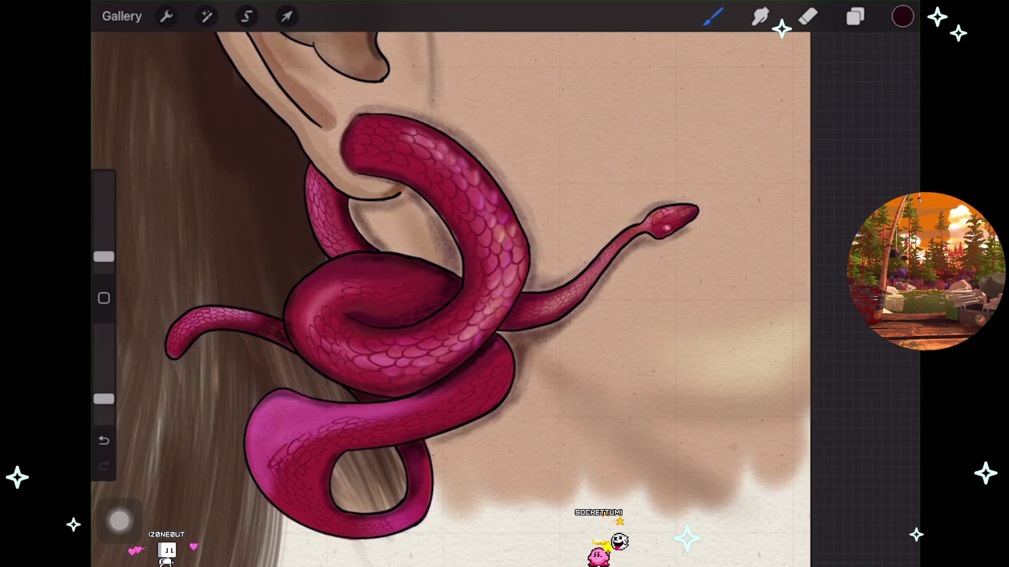
{"action": "scroll", "coordinate": [399, 295], "scroll_direction": "down", "scroll_amount": 1}
{"action": "left_click", "coordinate": [855, 16]}
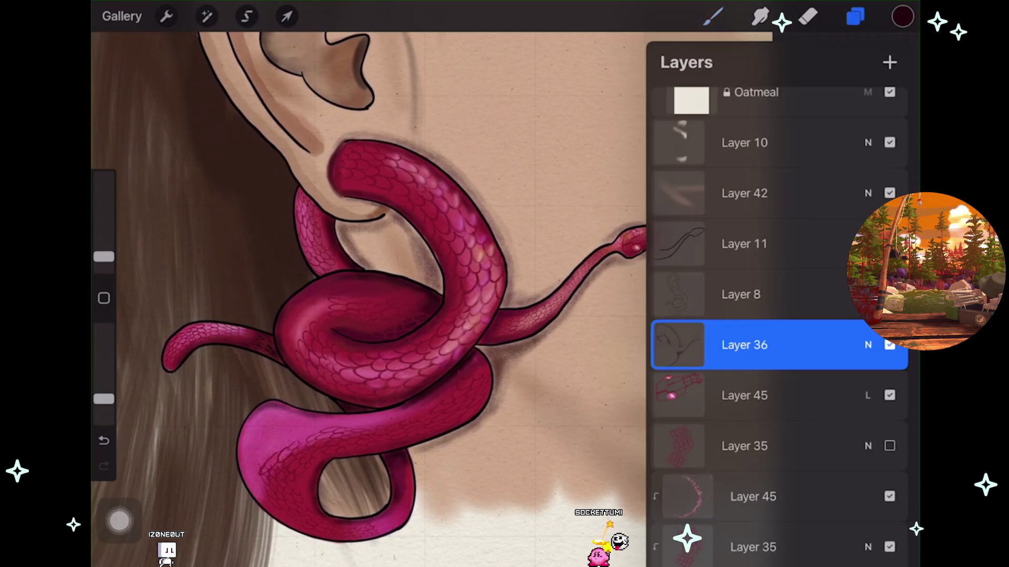
Apply a slight Gaussian Blur to Layer 36 from the Adjustments menu.
{"action": "scroll", "coordinate": [368, 294], "scroll_direction": "down", "scroll_amount": 1}
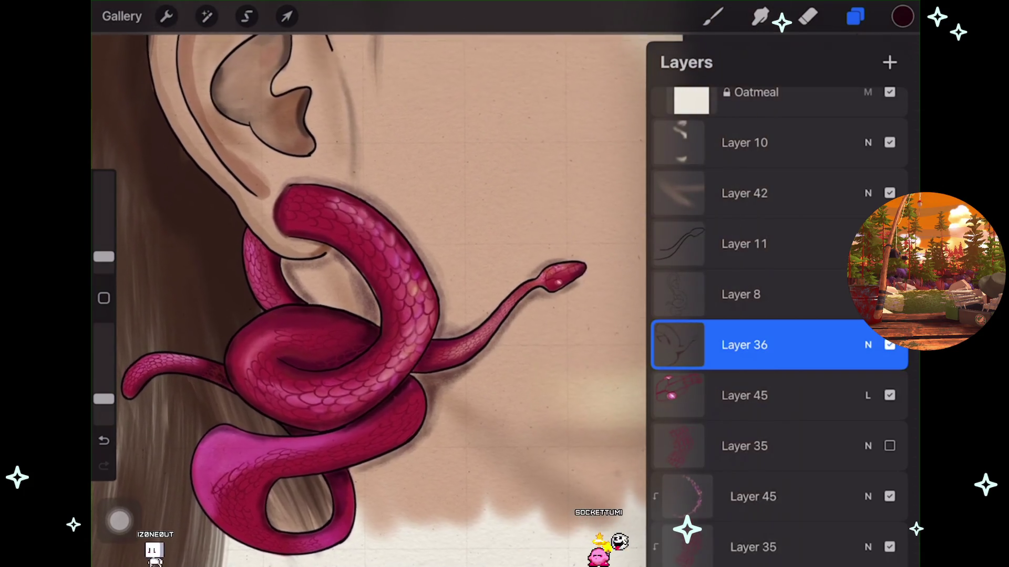
{"action": "left_click", "coordinate": [166, 17]}
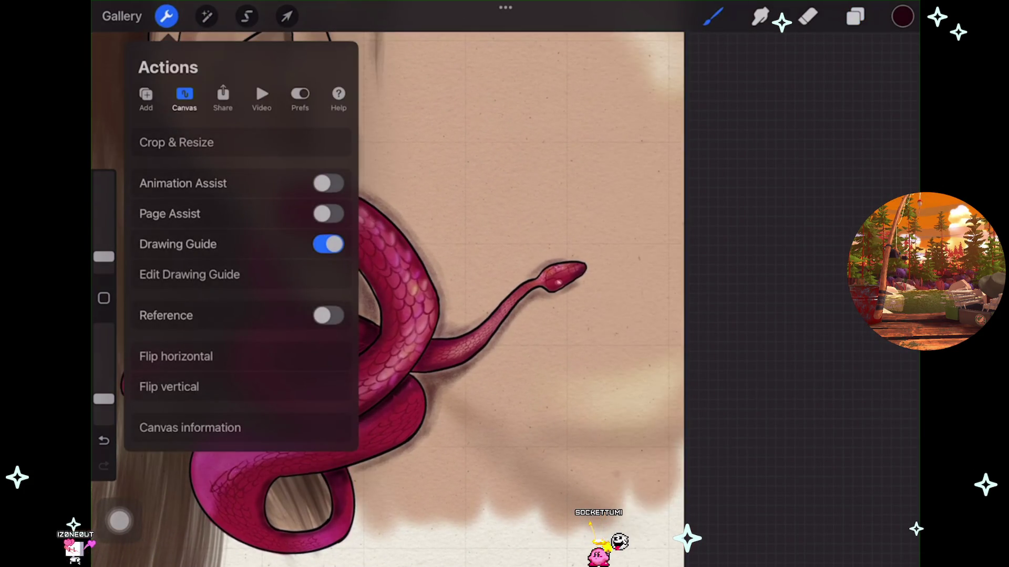
{"action": "left_click", "coordinate": [206, 16]}
{"action": "left_click", "coordinate": [173, 228]}
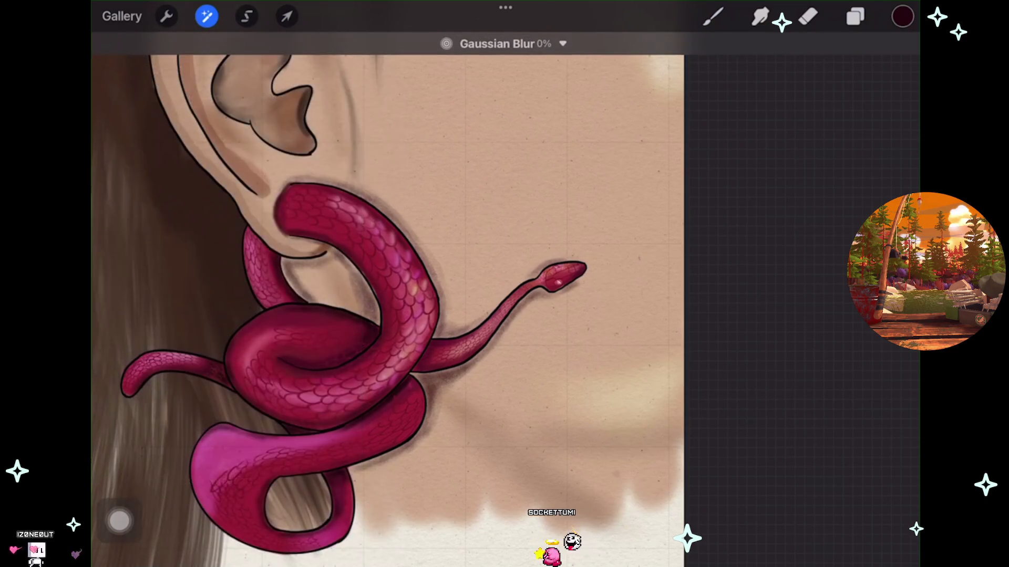
{"action": "mouse_move", "coordinate": [389, 294]}
{"action": "left_mouse_down"}
{"action": "mouse_move", "coordinate": [428, 295]}
{"action": "mouse_move", "coordinate": [417, 294]}
{"action": "left_mouse_up"}
{"action": "left_click", "coordinate": [713, 17]}
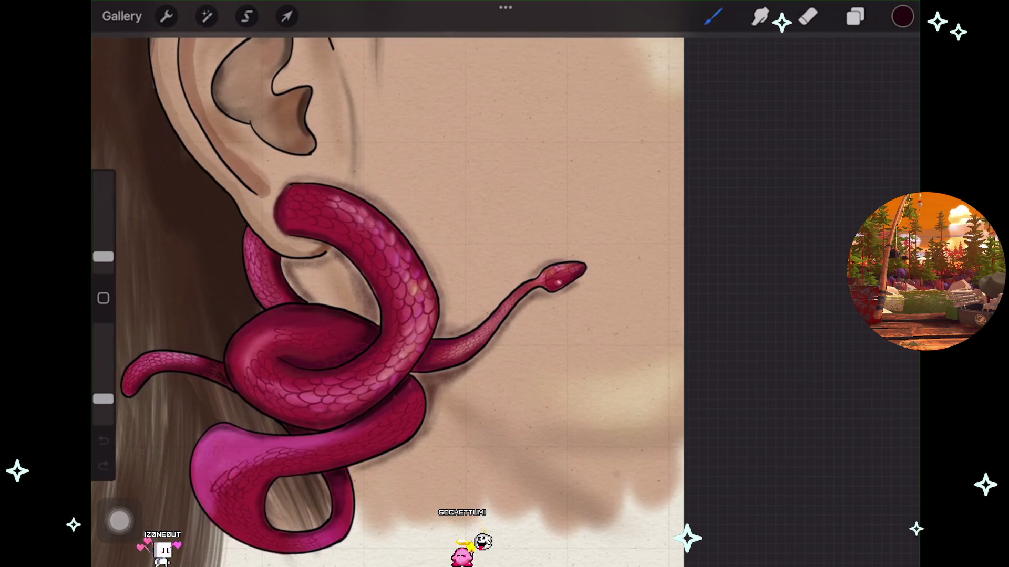
Undo the Gaussian Blur and the previous adjustment, then recentre the snake earring.
{"action": "key", "text": "ctrl+z"}
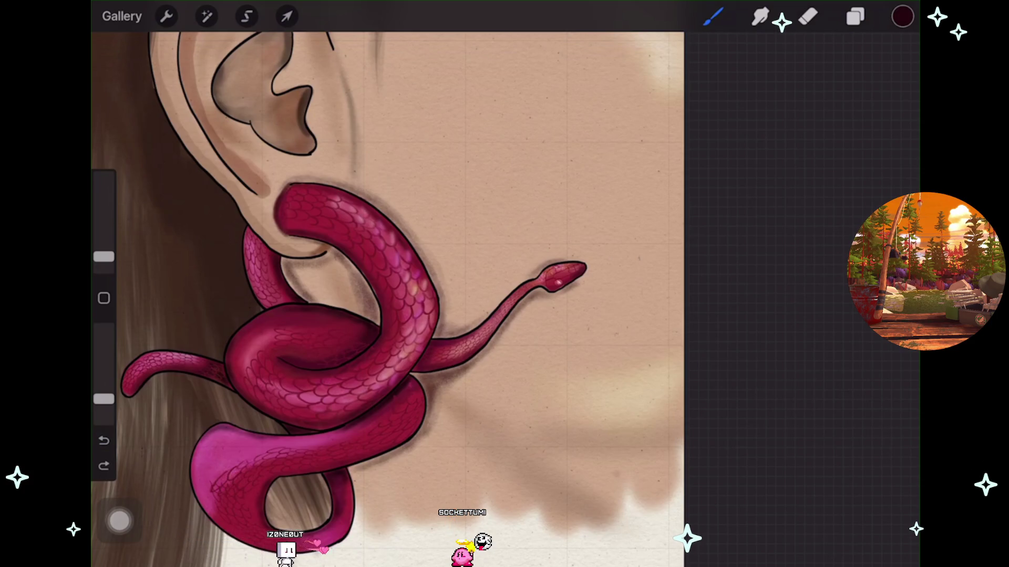
{"action": "key", "text": "ctrl+z"}
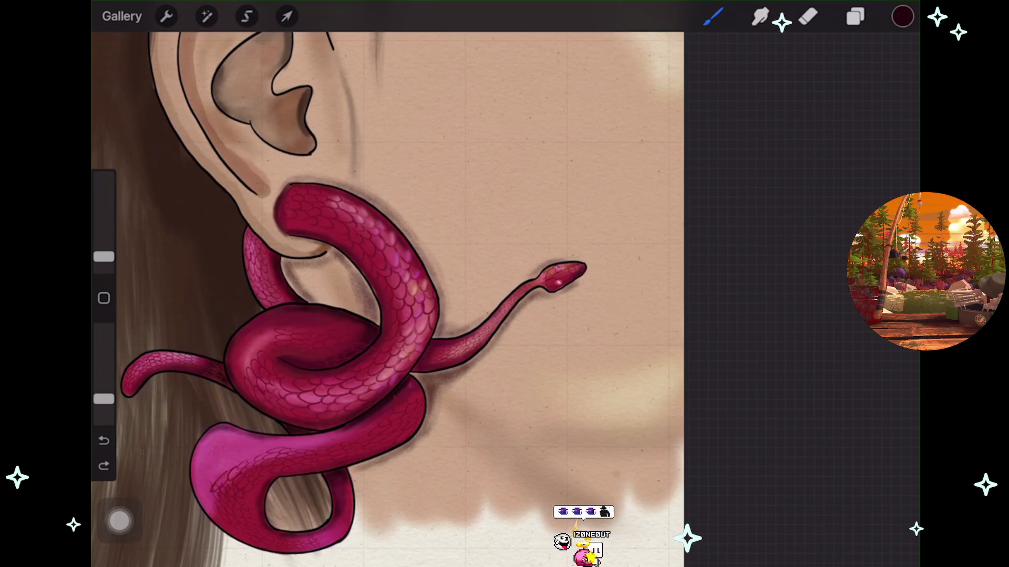
{"action": "left_click_drag", "start_coordinate": [368, 289], "coordinate": [418, 263]}
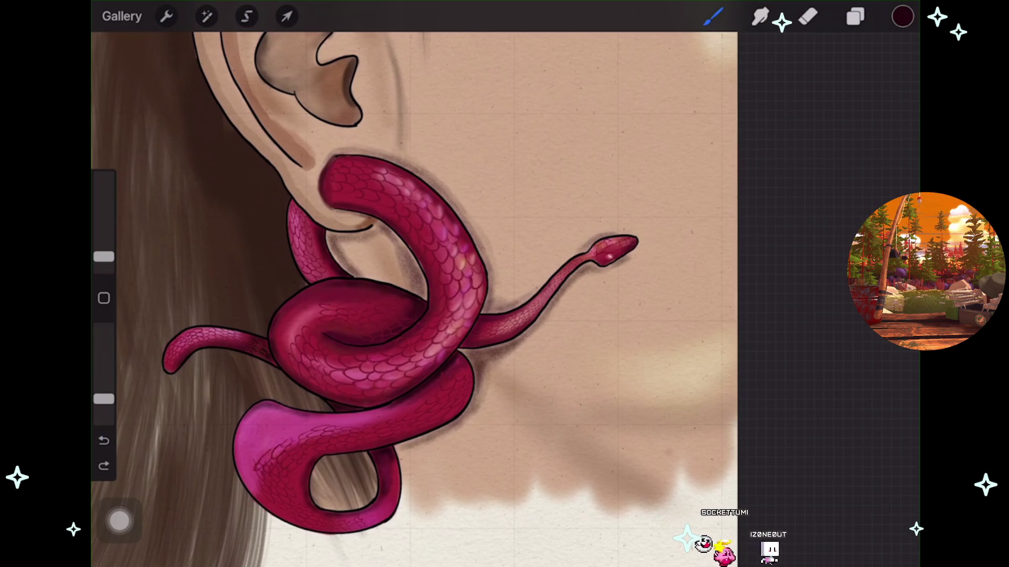